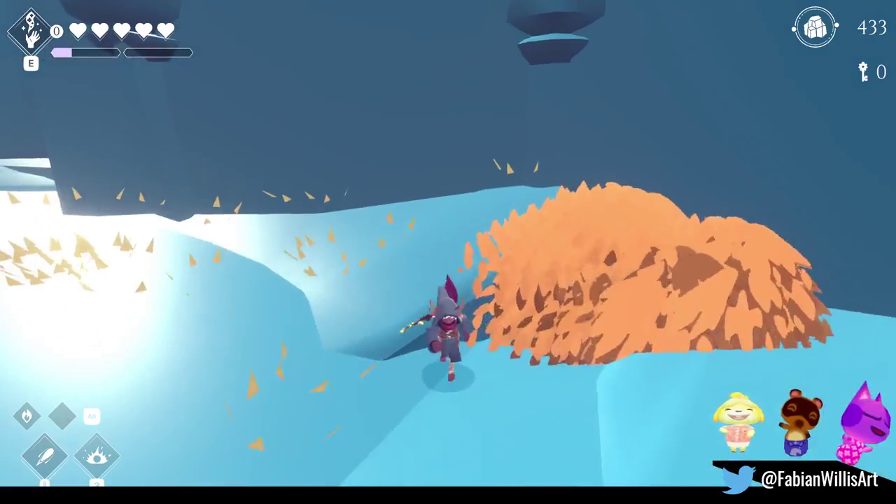
- Play-test the overworld by jumping off the ledge and climbing the wall, then pause the game
key(space)
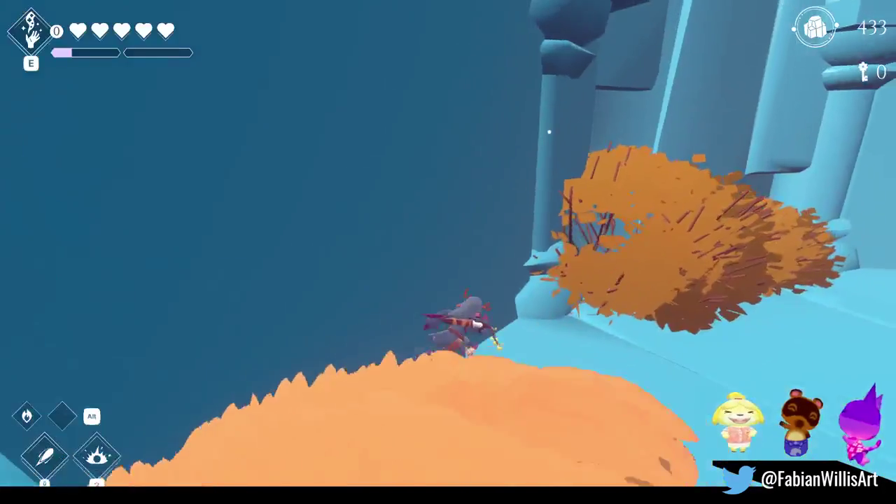
key(space)
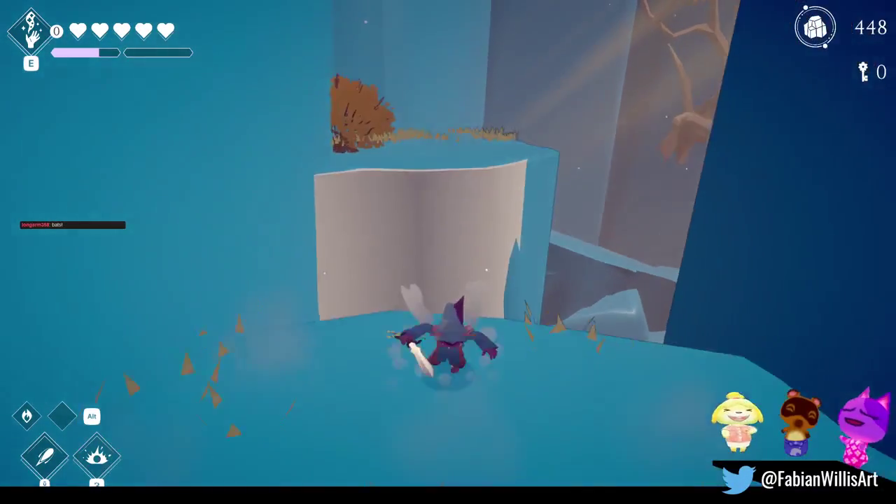
key(Escape)
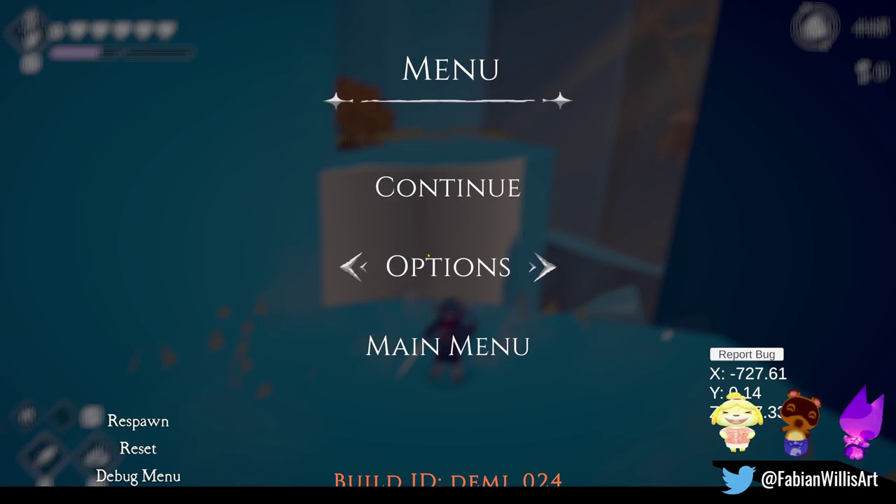
- Add a Mesh Collider to Grabbable Ledges cubes Cube through Cube.327, then resume play in fullscreen
key(F11)
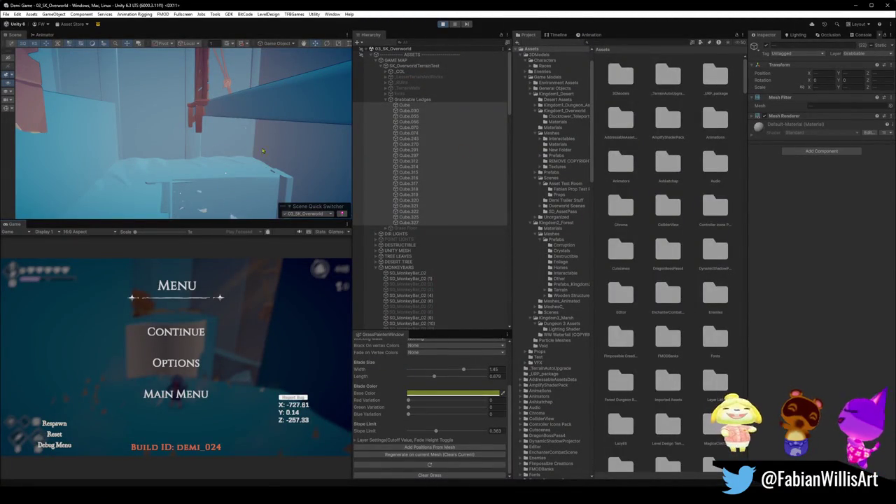
right_drag(163, 132, 166, 175)
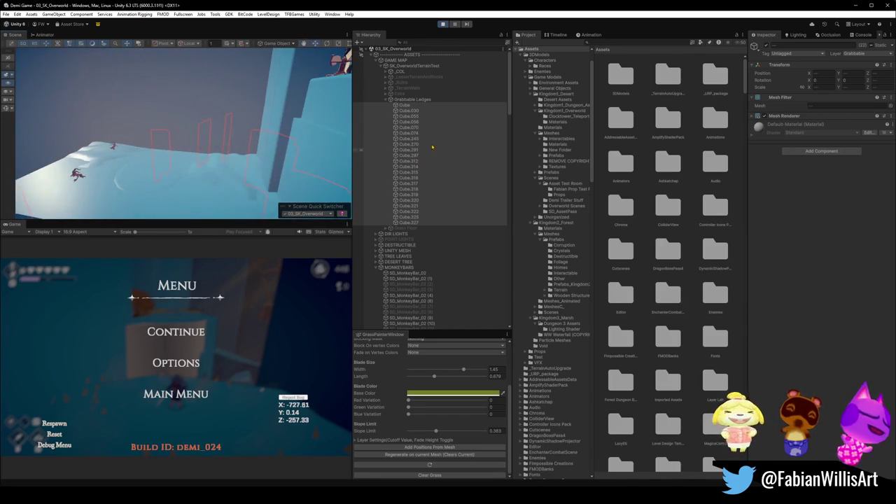
mouse_move(175, 141)
right_down()
mouse_move(301, 141)
mouse_move(203, 132)
mouse_move(131, 142)
mouse_move(156, 164)
mouse_move(165, 157)
mouse_move(136, 149)
right_up()
right_drag(197, 171, 185, 171)
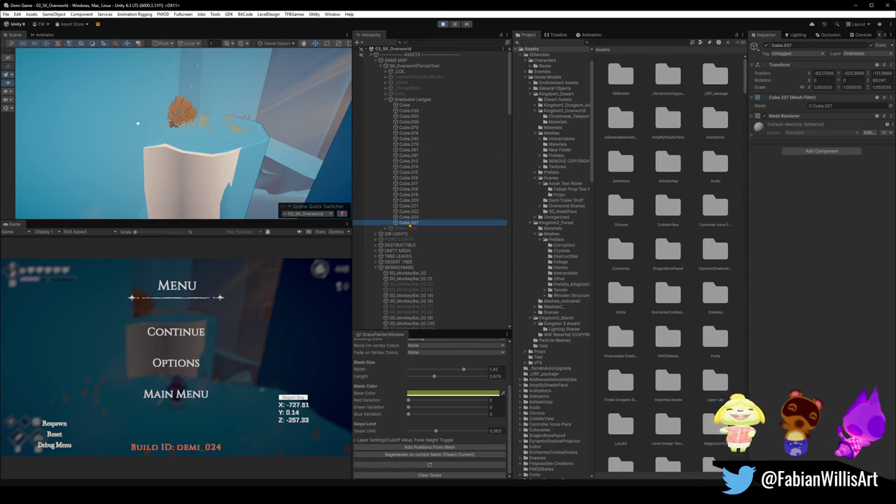
shift+click(402, 106)
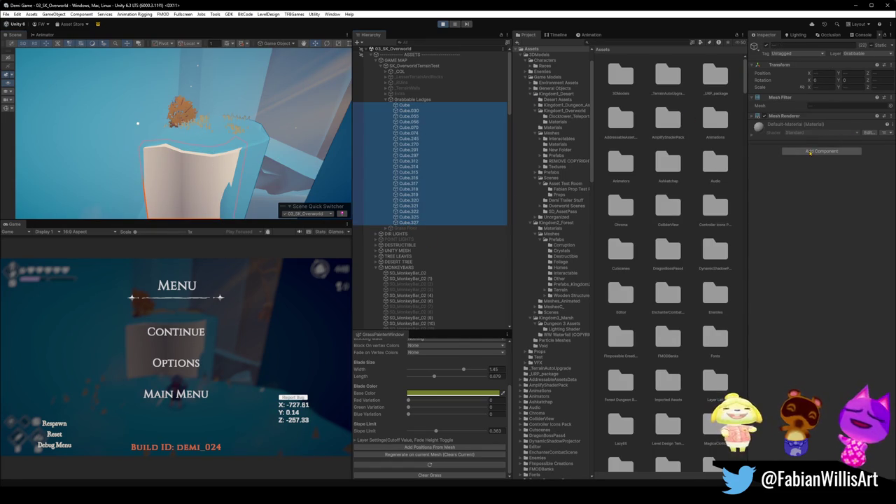
click(803, 176)
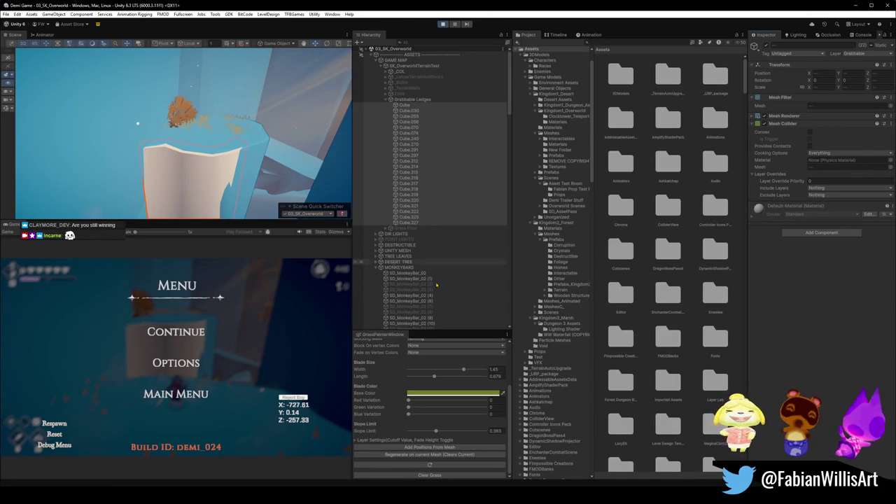
click(175, 332)
key(F10)
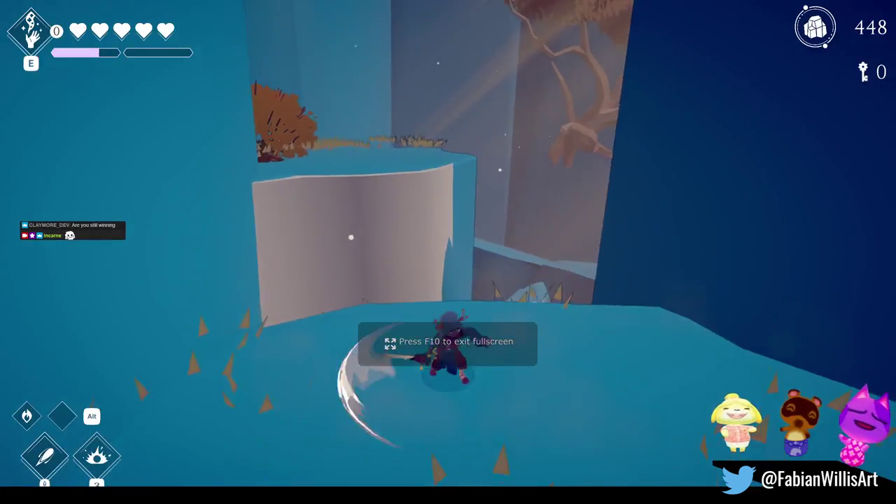
- Climb onto the upper ledge, run through the stone archway past the orange trees, and climb onto the plateau
key(w)
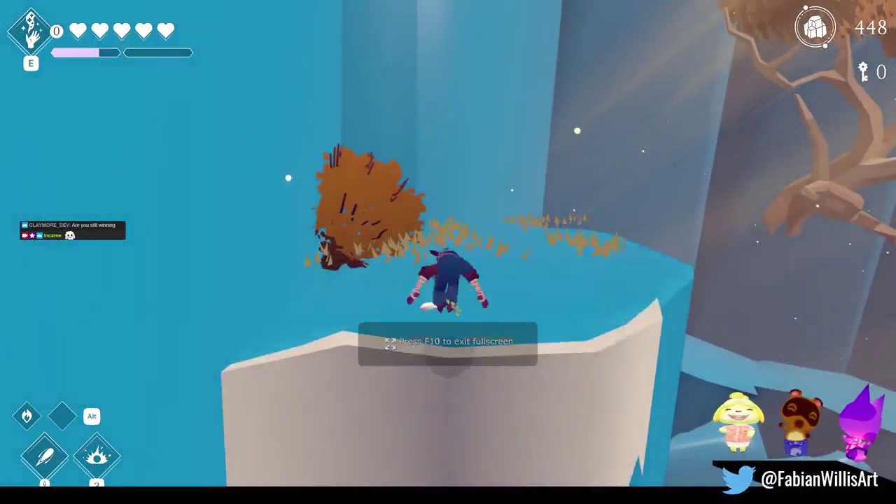
key(w)
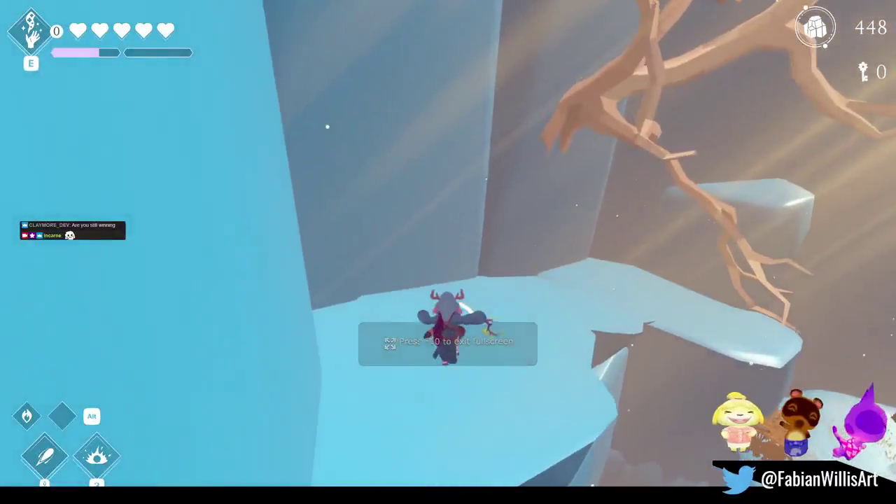
key(w)
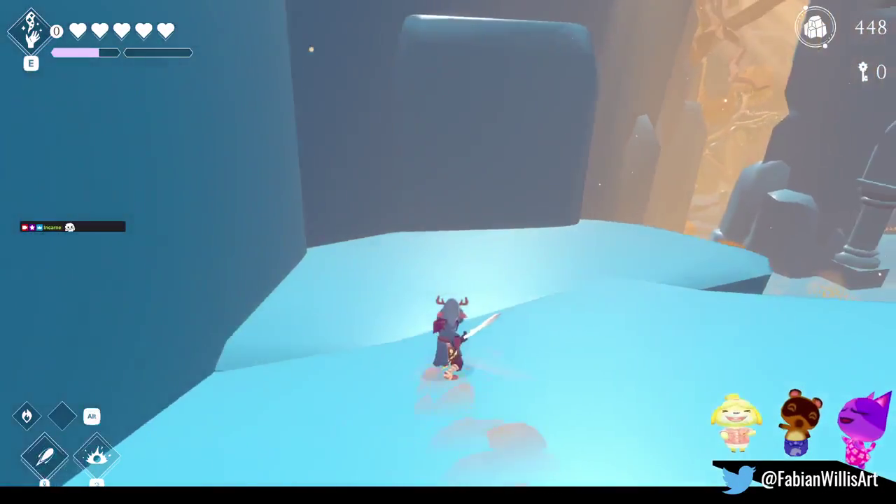
key(w)
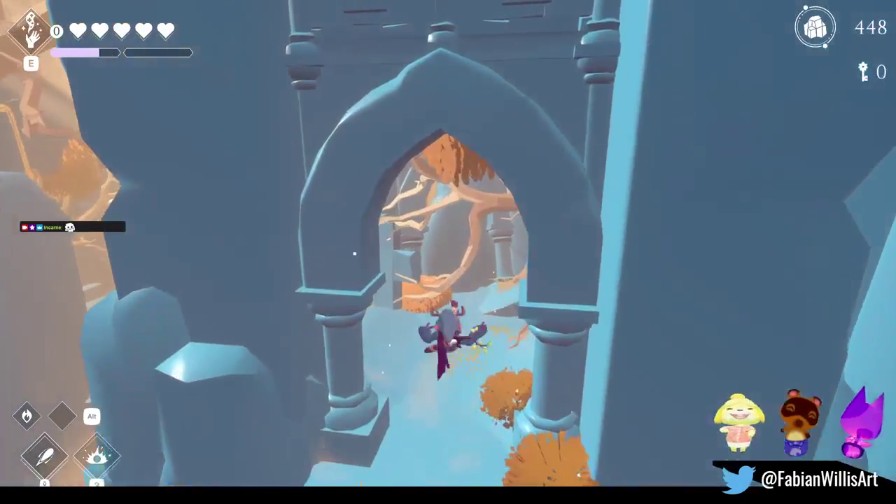
key(w)
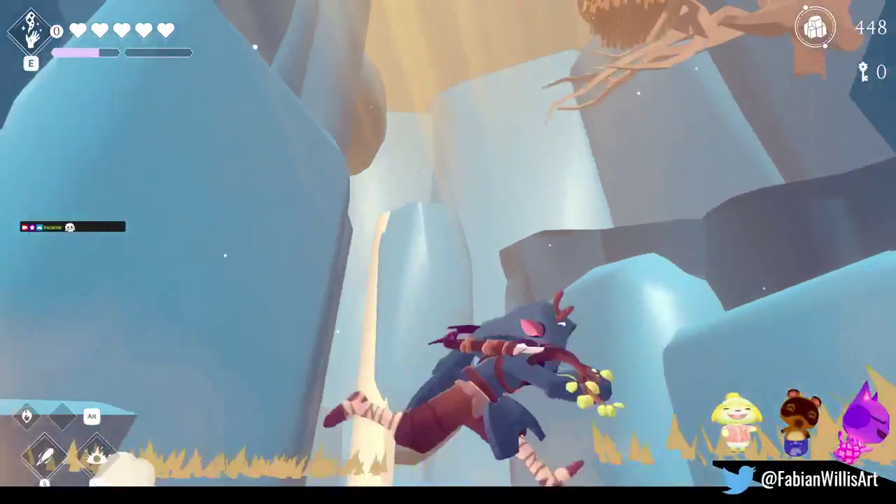
key(w)
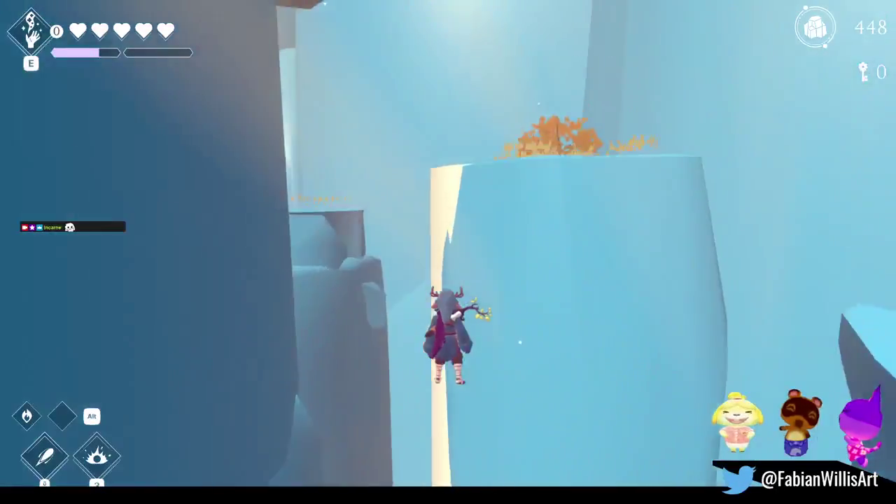
key(w)
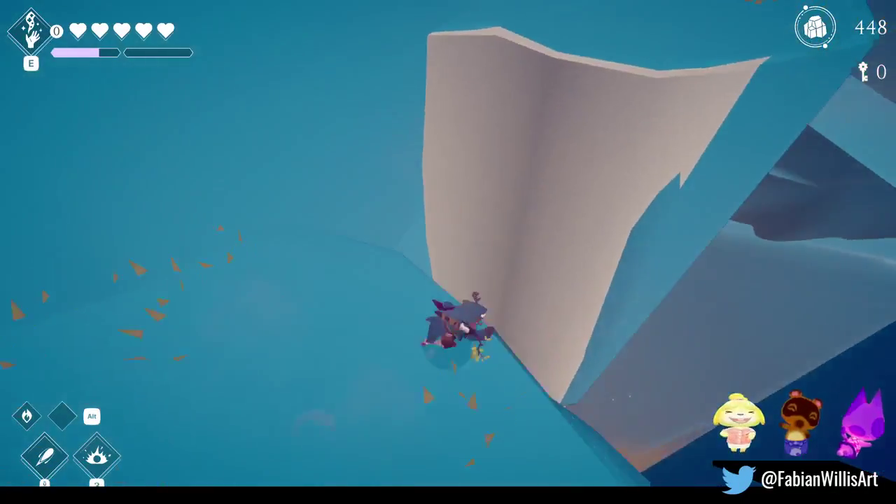
- Climb down the cliff, scale the steep icy walls, and leap off the ice ledges
key(w)
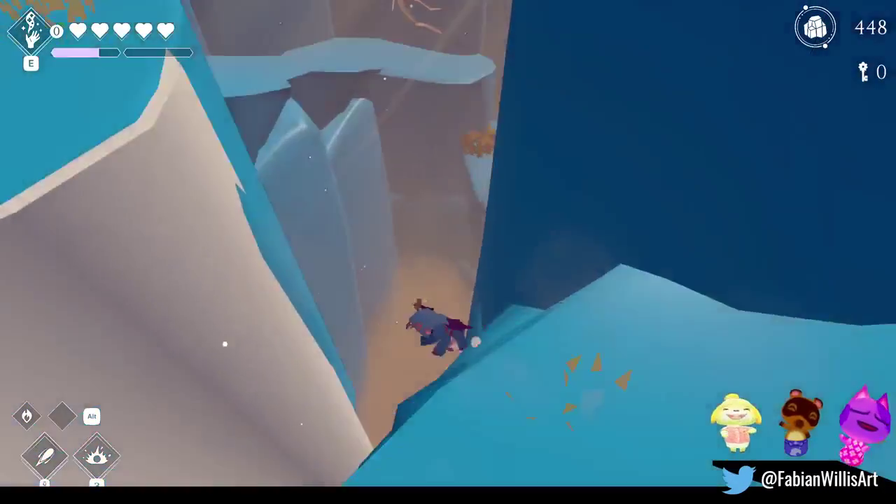
key(w)
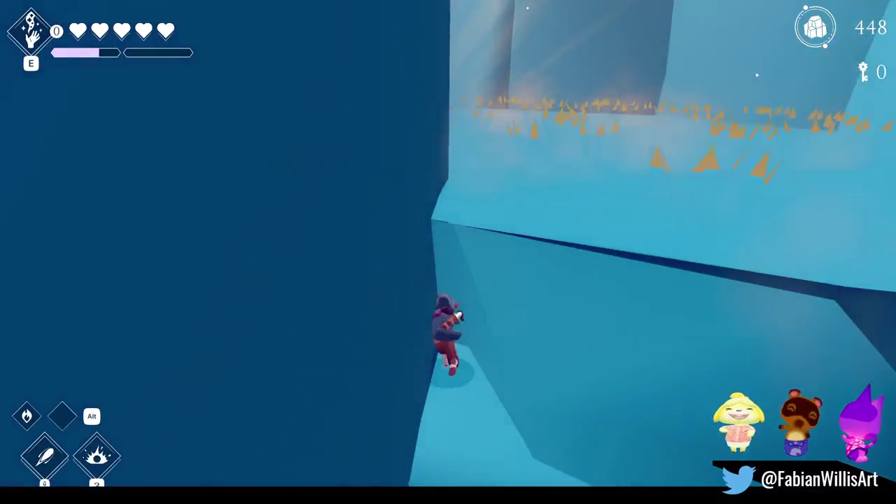
key(w)
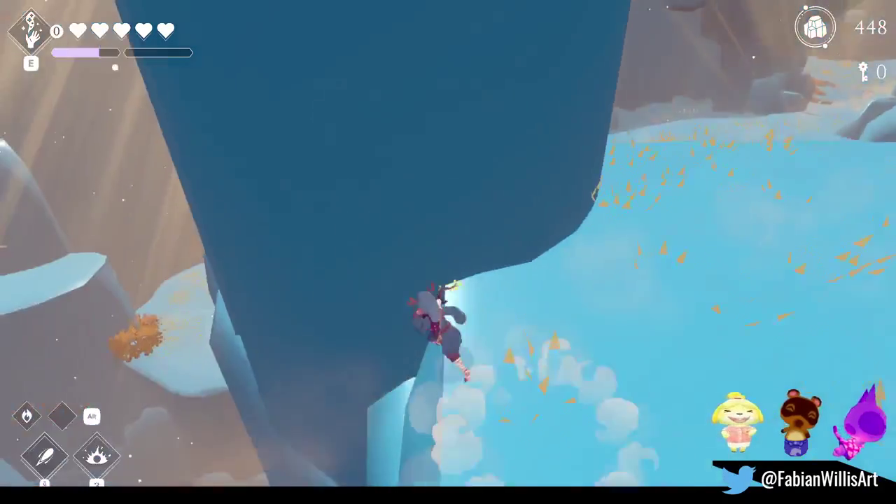
key(space)
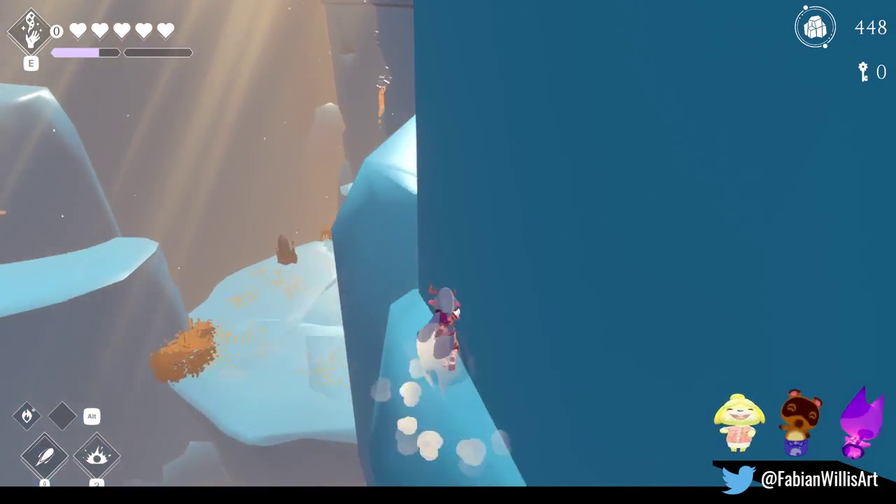
key(w)
key(space)
key(w)
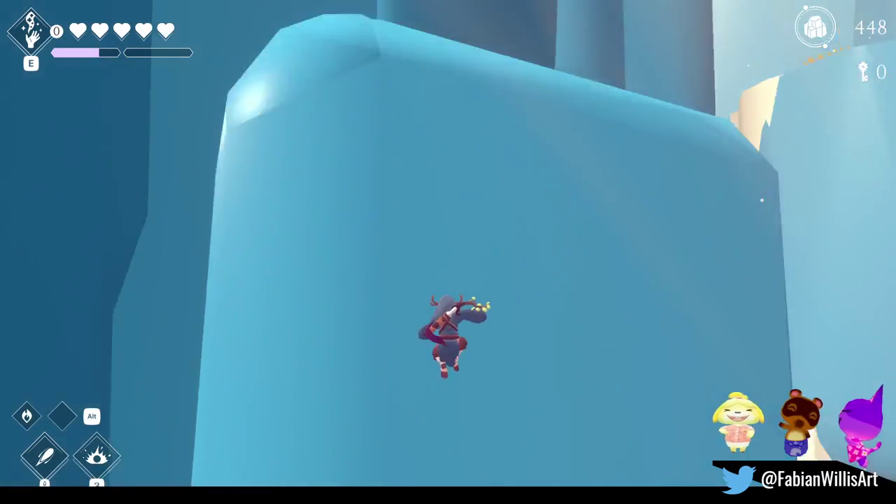
key(w)
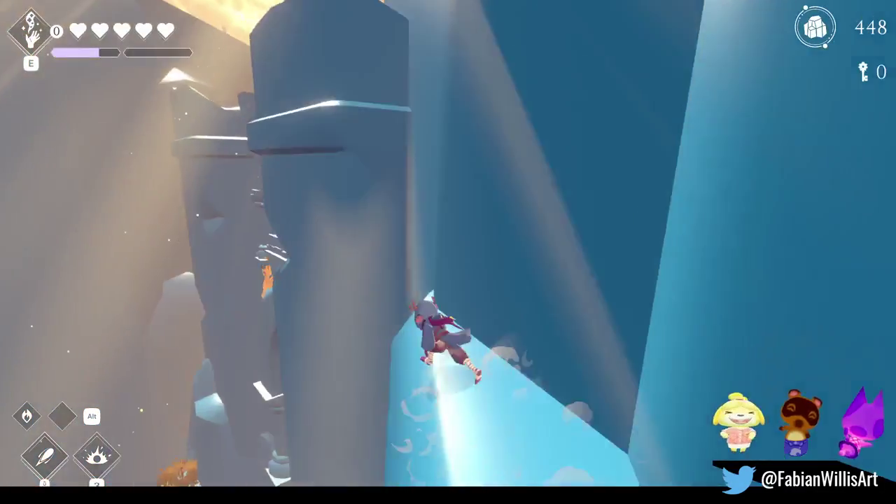
key(space)
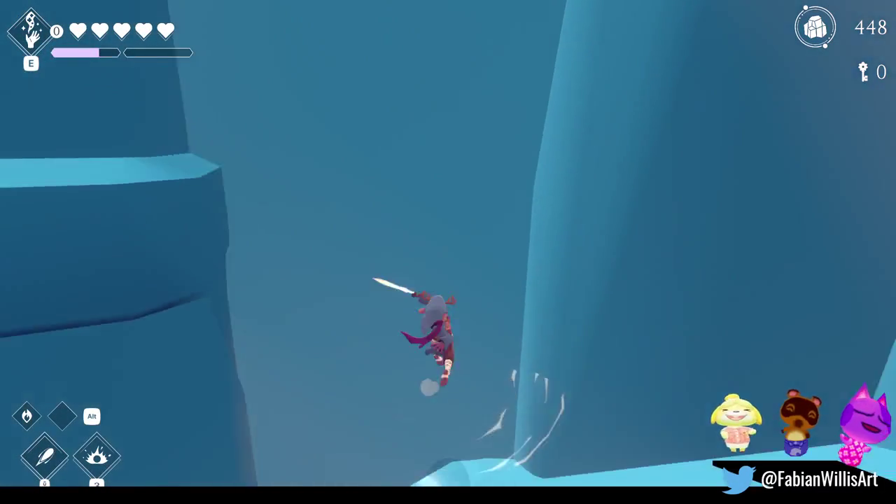
- Climb the stone block and blue wall, then jump onto the stone wall and climb it
key(w)
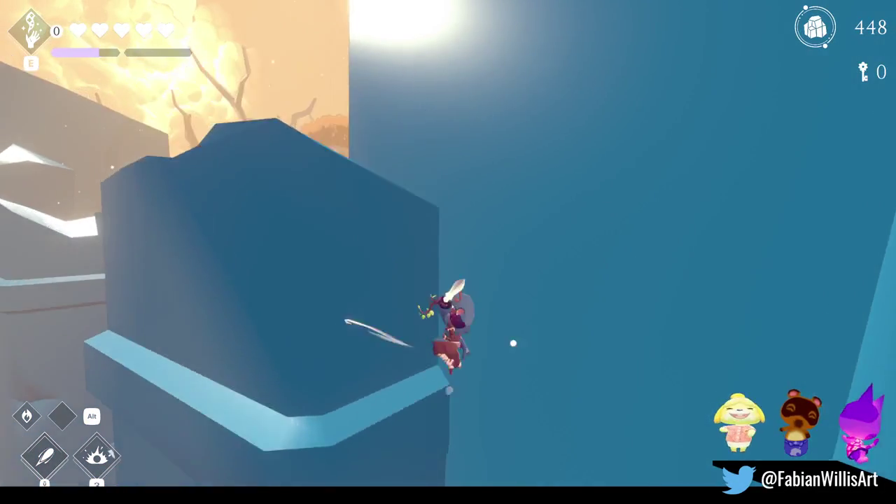
key(w)
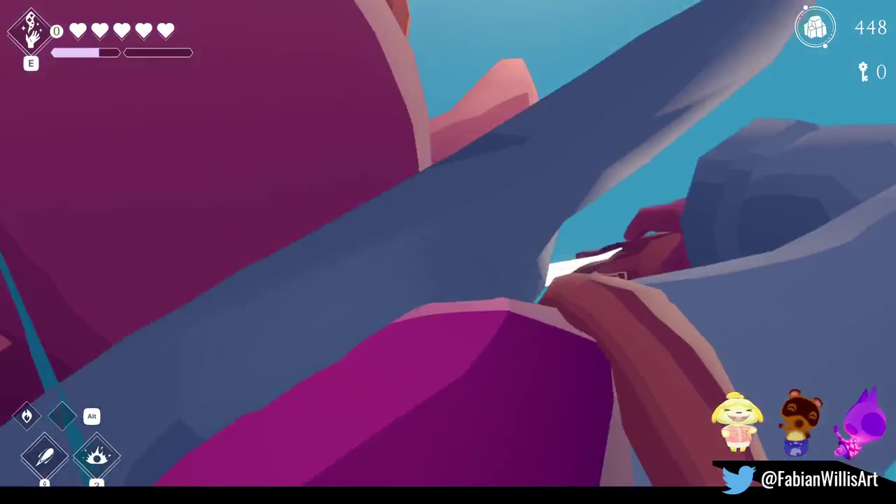
key(w)
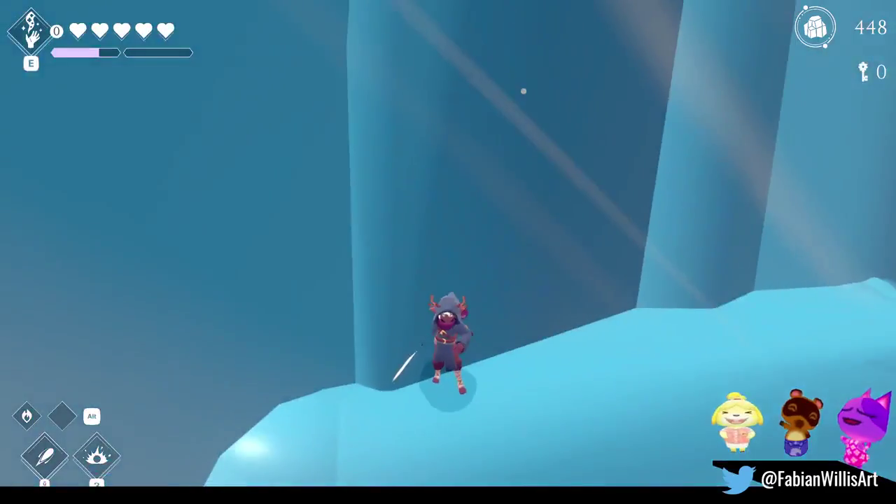
key(space)
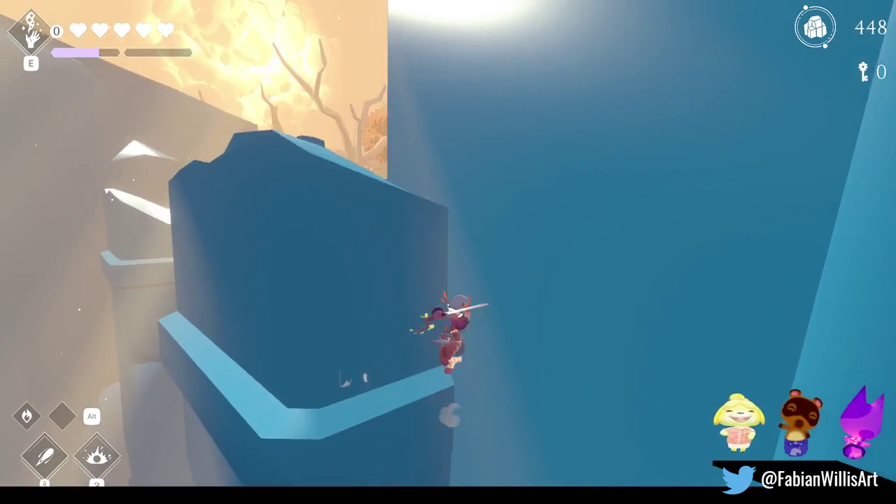
key(space)
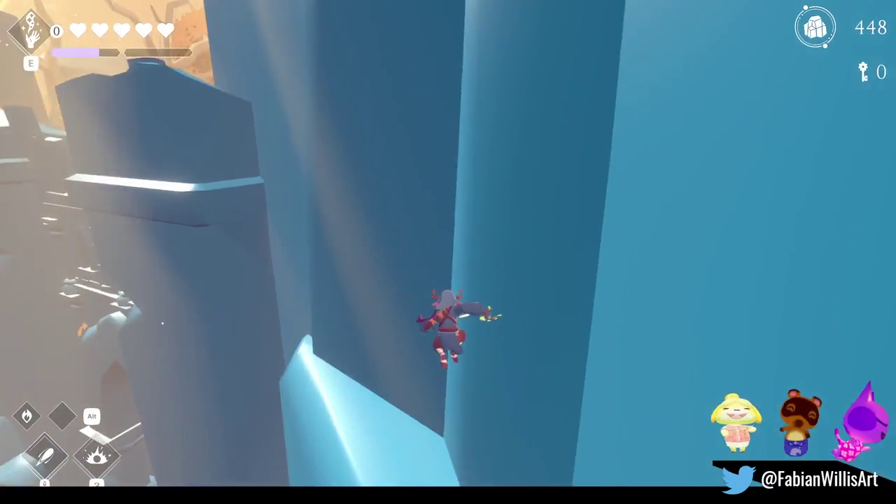
key(space)
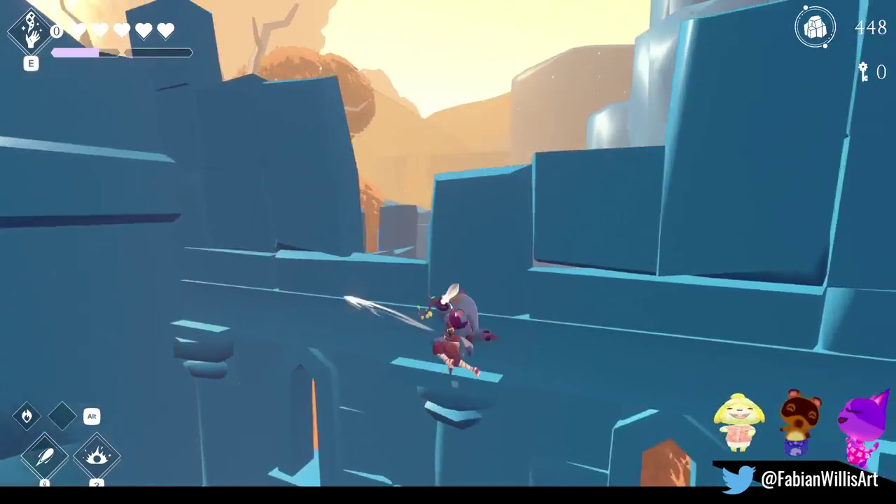
- Jump down to the lower ledge, up onto the arched ledge, and run into the tree room
key(space)
key(space)
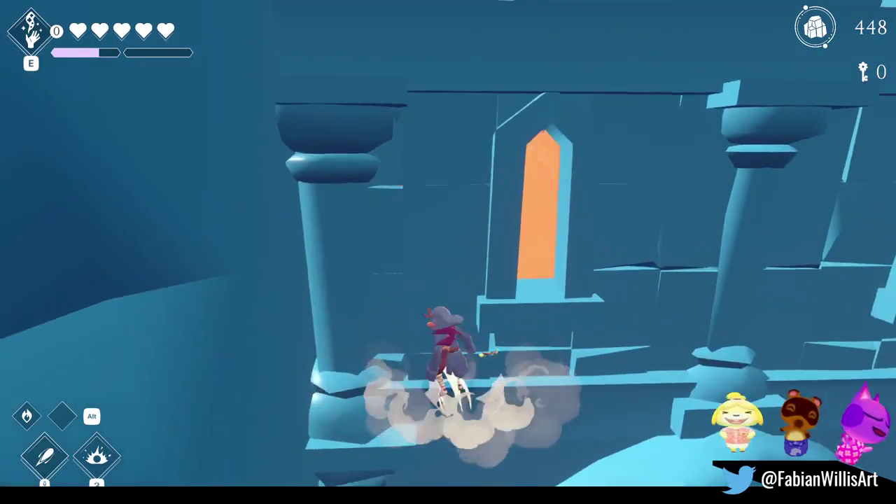
key(space)
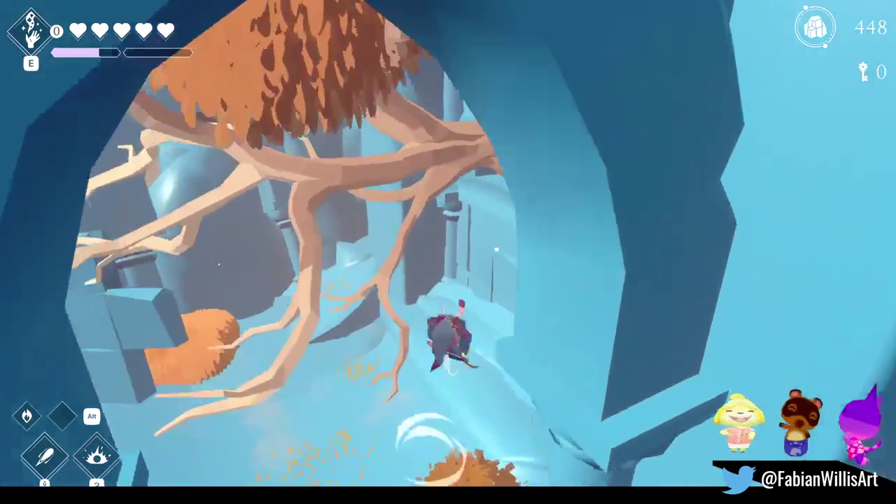
key(space)
key(space)
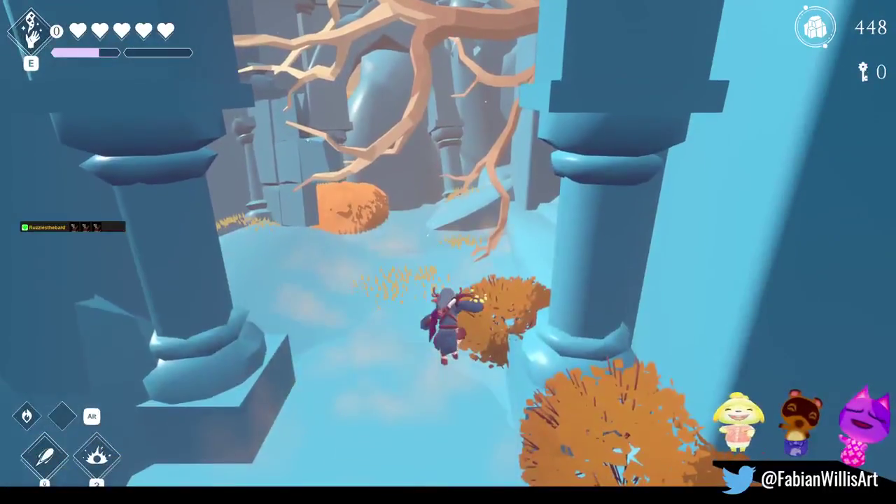
- Pause the play-test, leave fullscreen, and switch to the Blender level file
key(Escape)
key(F11)
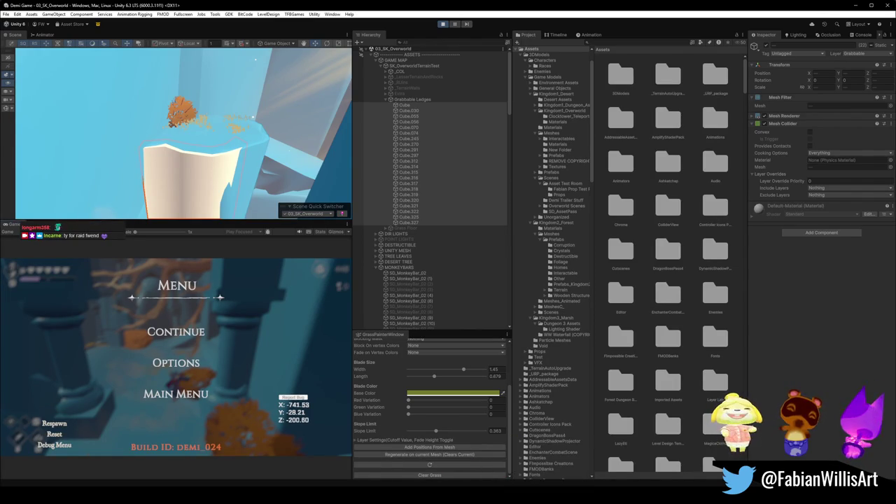
key(alt+Tab)
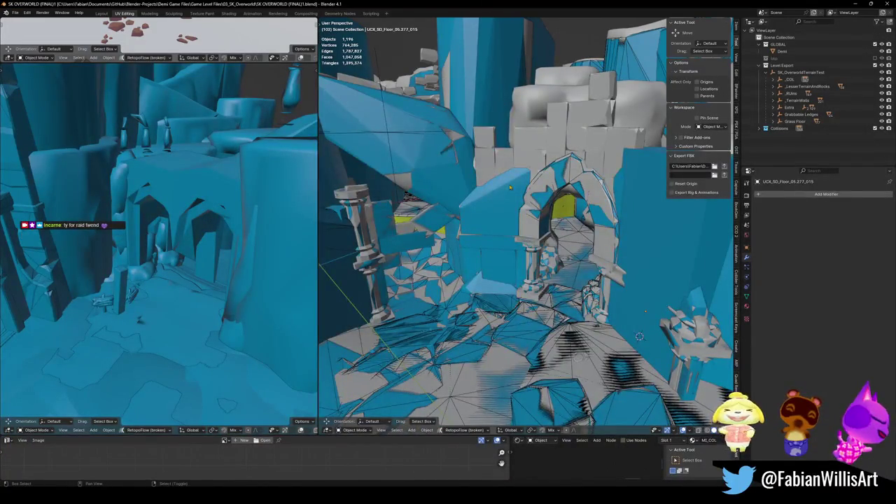
- Walk through the ruined gate's arch and past its pillars, then select the arch prop
key(shift+grave)
key(w)
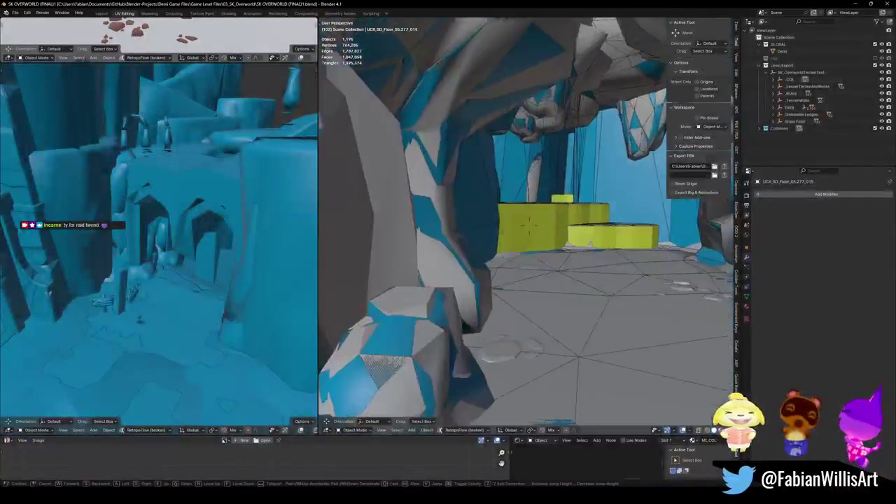
key(s)
key(w)
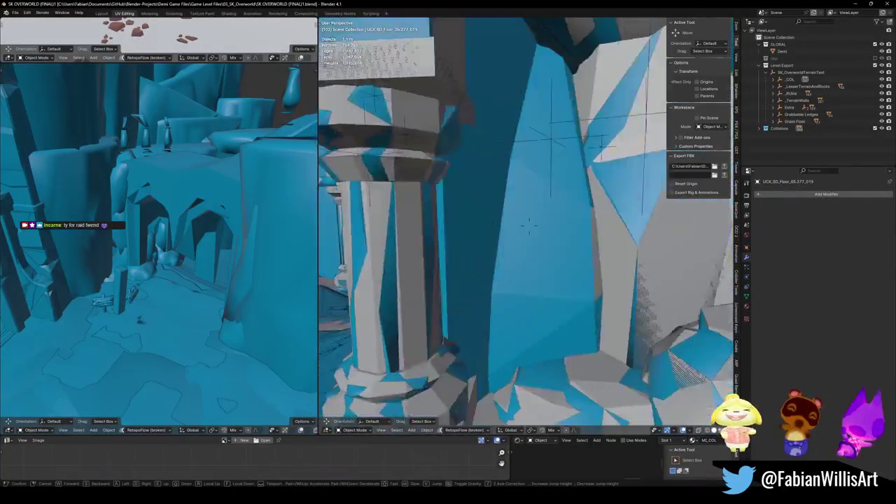
key(s)
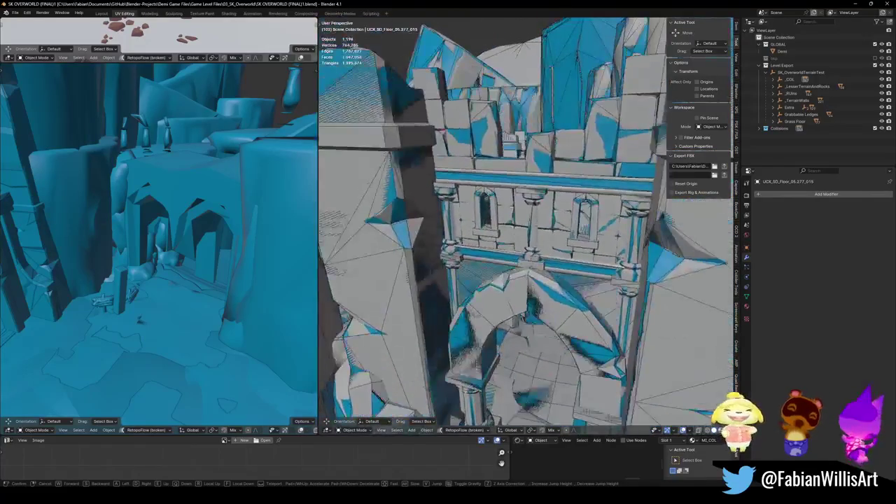
click(518, 188)
click(518, 189)
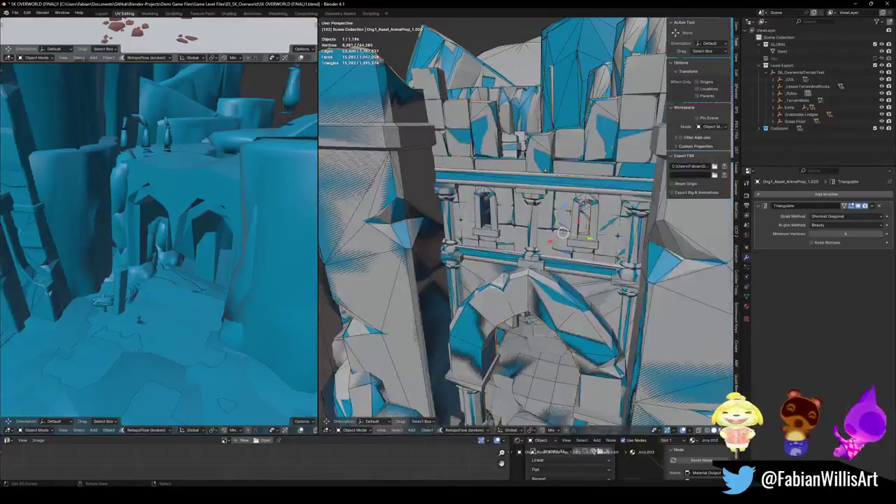
- Select the gate's collision object and everything sharing its material, then deselect and save
click(538, 167)
key(q)
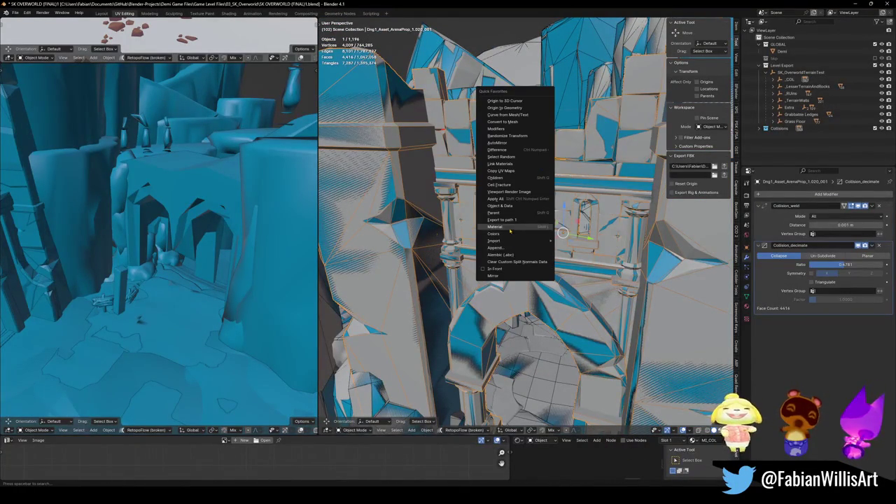
click(511, 228)
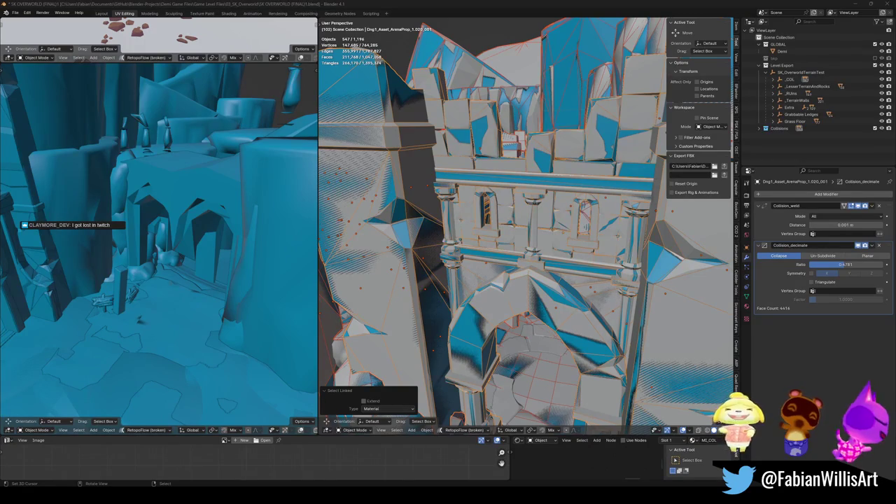
middle_drag(453, 216, 568, 277)
key(alt+a)
key(ctrl+s)
- Raise the gate collision's Collision_decimate ratio to 0.5624 and save the file
click(568, 276)
mouse_move(568, 276)
middle_down()
mouse_move(538, 273)
mouse_move(589, 263)
middle_up()
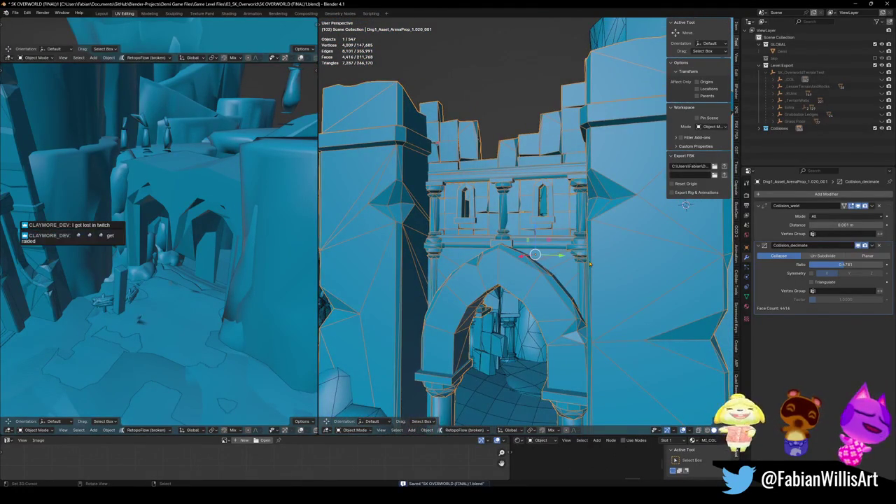
drag(845, 264, 856, 264)
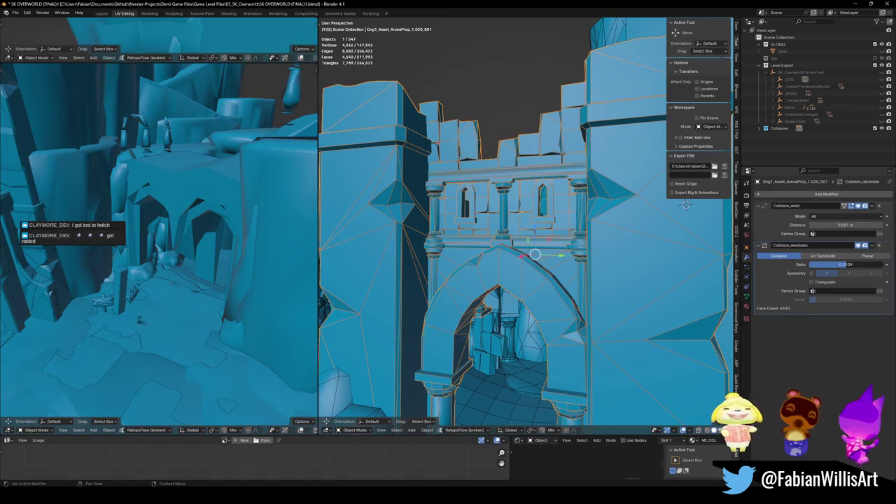
mouse_move(532, 244)
middle_down()
mouse_move(514, 227)
mouse_move(574, 255)
middle_up()
key(alt+a)
key(ctrl+s)
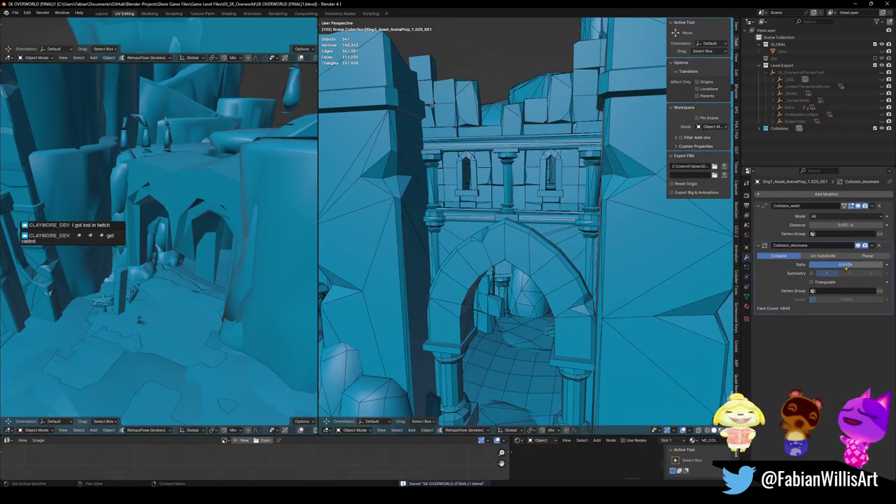
- Lower the Collision_decimate ratio to about 0.497 and enter Edit Mode on the gate
drag(845, 264, 837, 263)
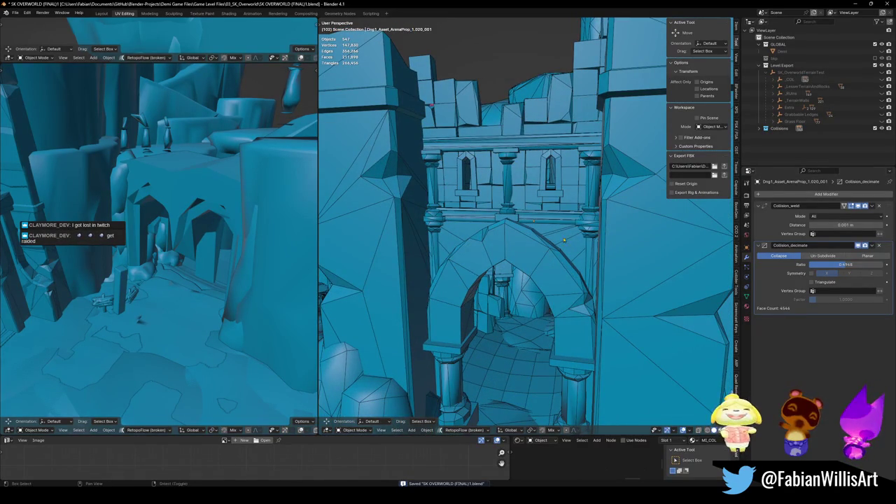
middle_drag(567, 252, 595, 266)
scroll(596, 266, up, 5)
key(Tab)
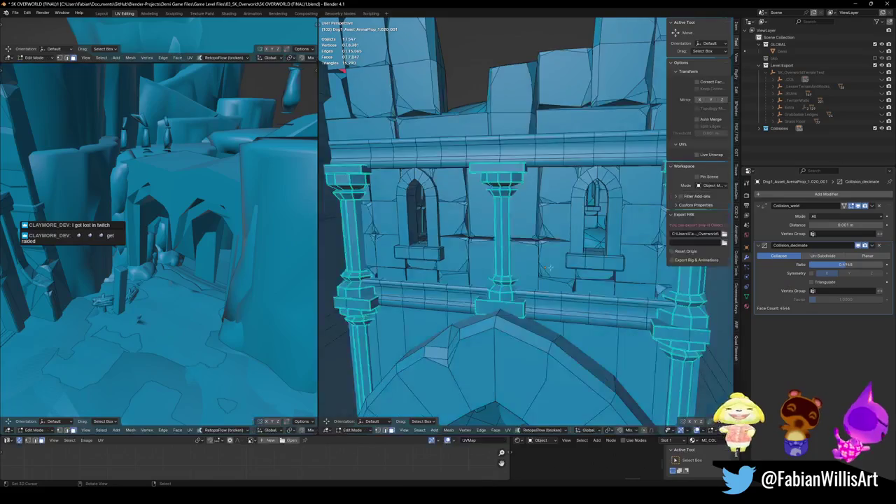
- Select and frame a small linked piece of the gate collision mesh, then clear the selection
scroll(571, 293, up, 2)
key(a)
scroll(572, 292, down, 1)
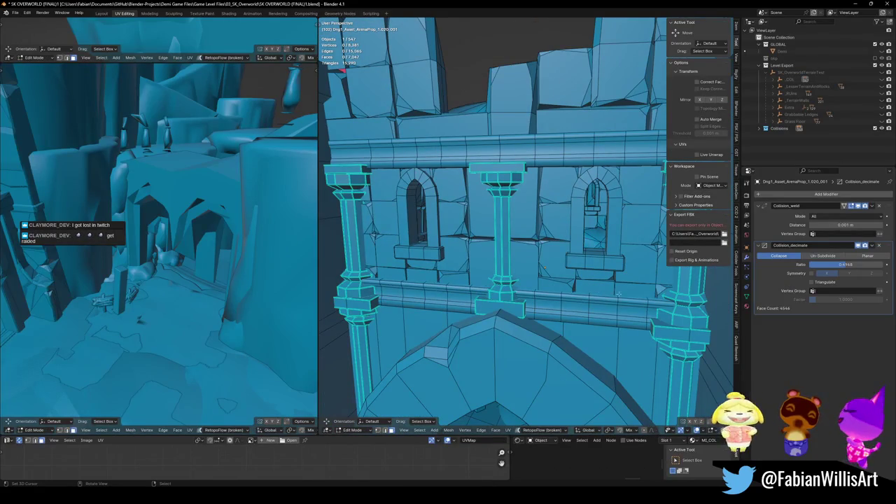
key(l)
key(KP_Decimal)
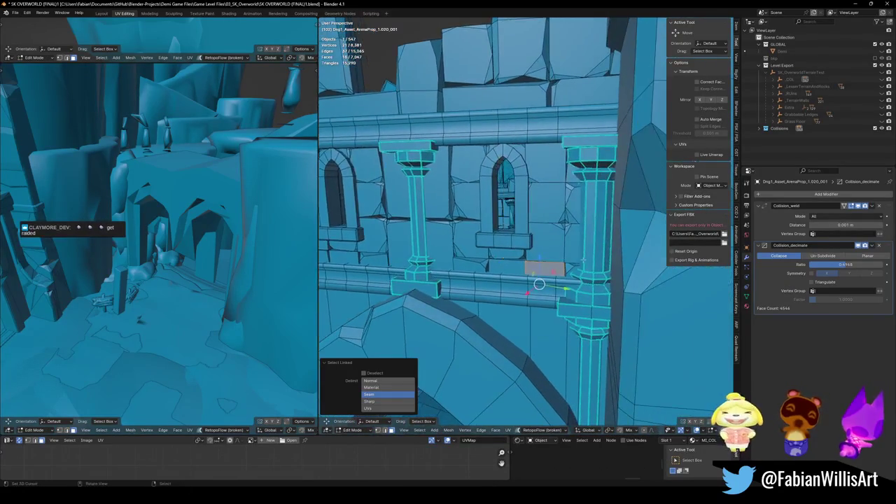
key(alt+a)
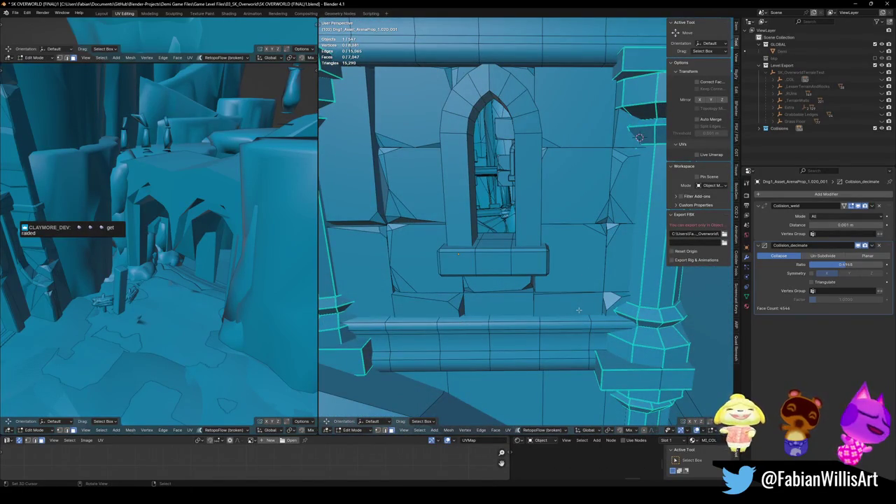
- Select the linked wall panels between the columns, including around the left window, and delete those faces
key(l)
key(l)
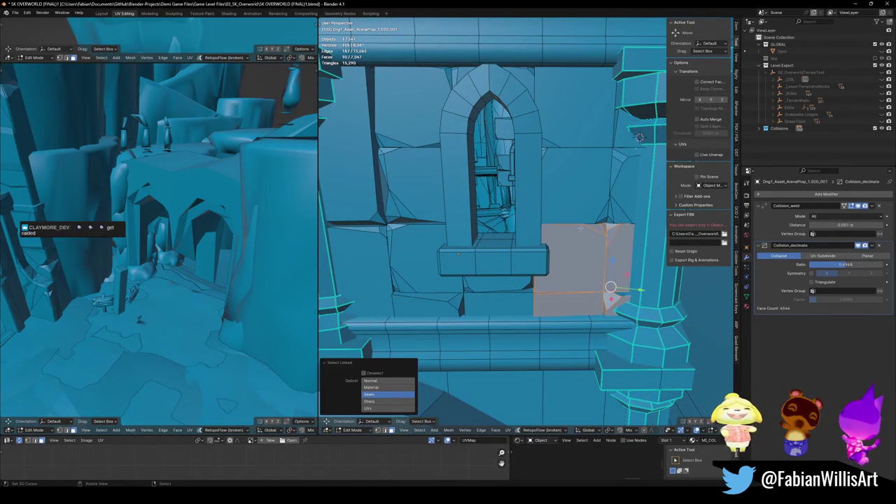
key(l)
key(l)
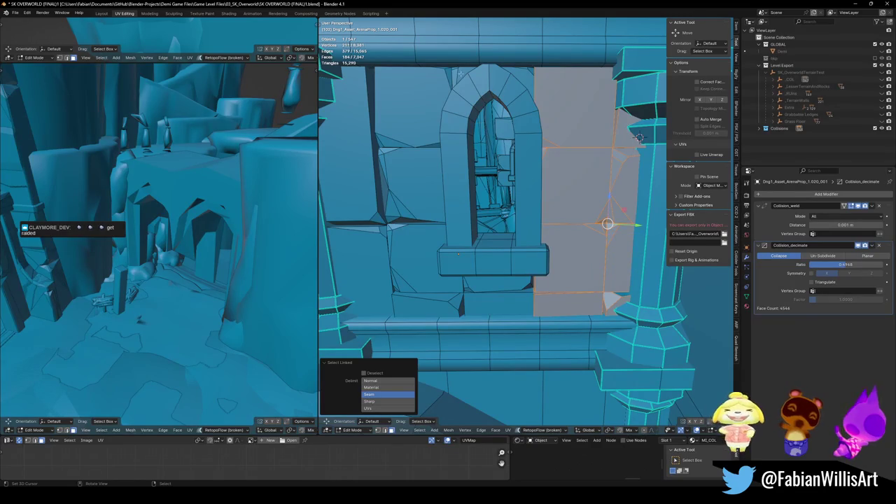
key(l)
scroll(458, 253, down, 3)
key(l)
key(l)
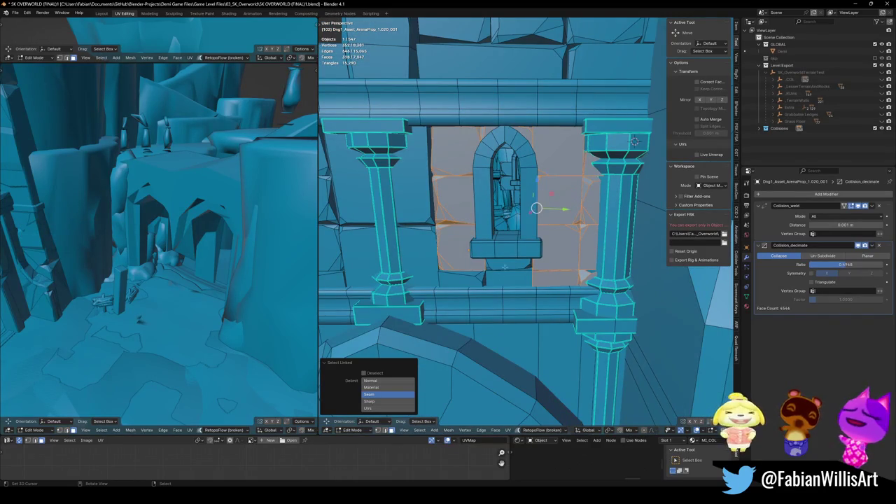
key(l)
key(l)
key(l)
scroll(630, 144, down, 3)
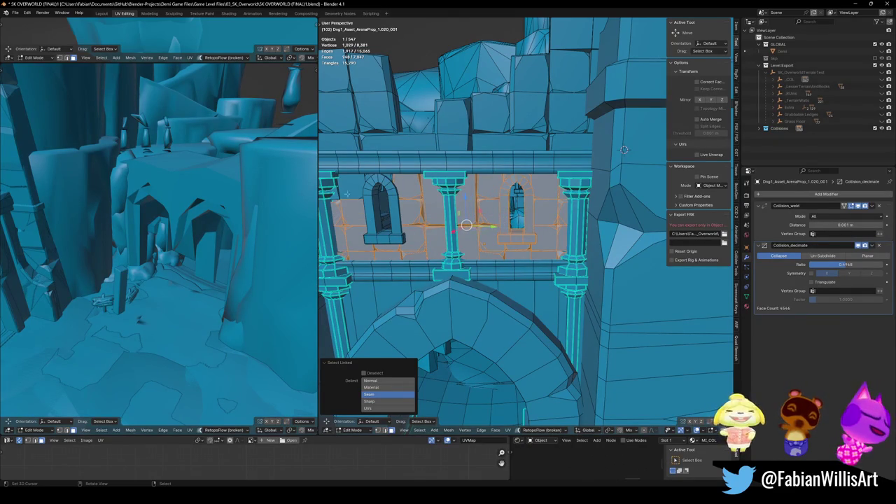
key(KP_Decimal)
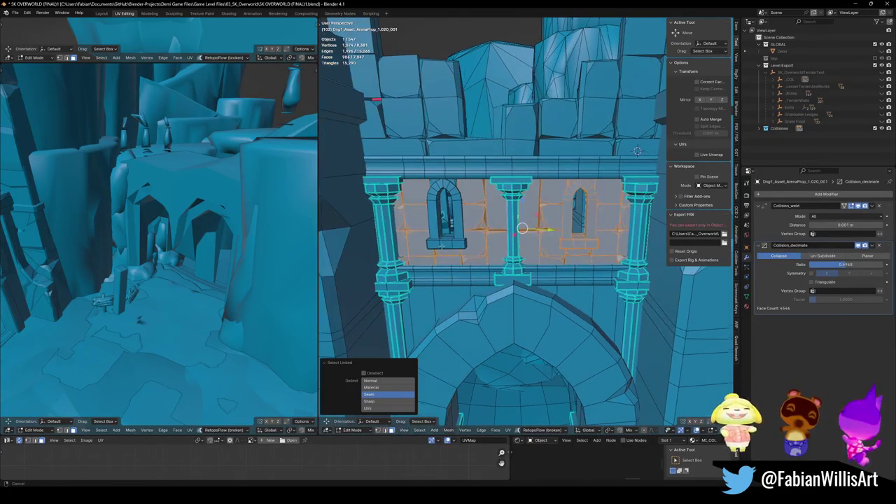
key(l)
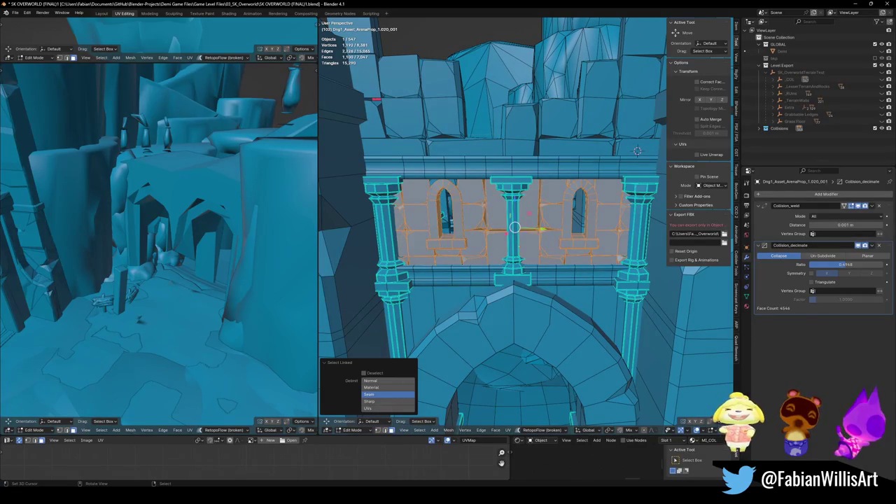
scroll(514, 226, up, 2)
key(x)
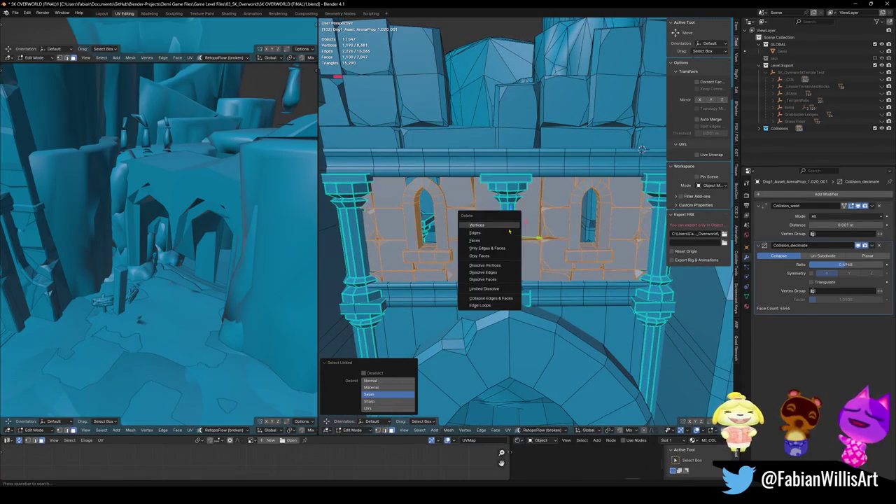
click(496, 242)
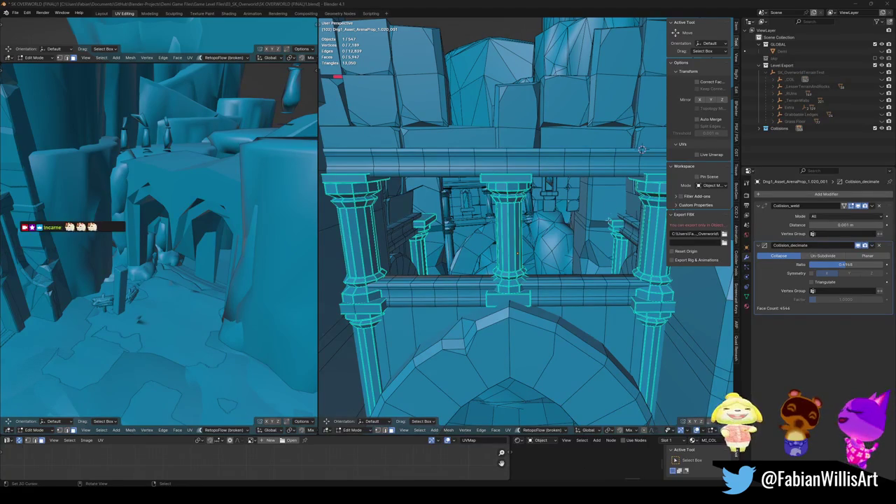
- Extrude the beam's edge loop into a new wall strip and flip its normals outward
middle_drag(512, 281, 490, 266)
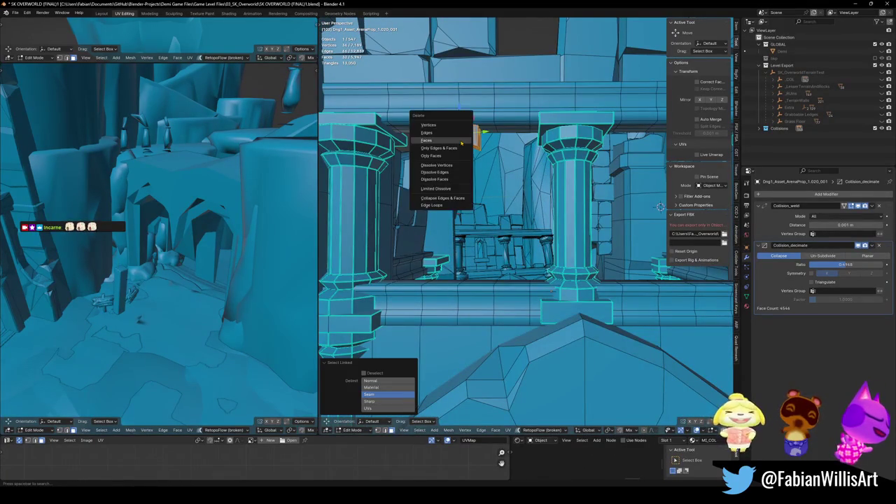
scroll(483, 143, up, 2)
mouse_move(484, 144)
middle_down()
mouse_move(482, 118)
mouse_move(371, 161)
middle_up()
alt+click(480, 115)
key(e)
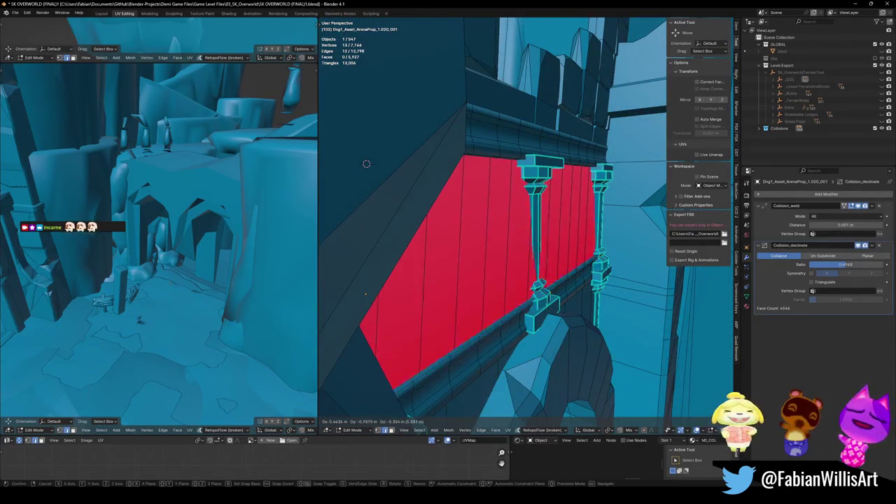
click(366, 163)
key(ctrl+KP_Add)
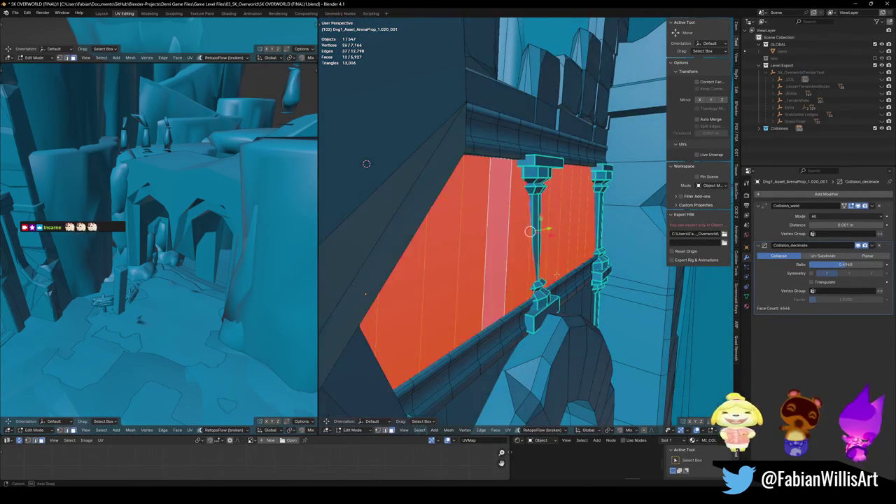
middle_drag(530, 230, 506, 272)
key(alt+n)
click(505, 271)
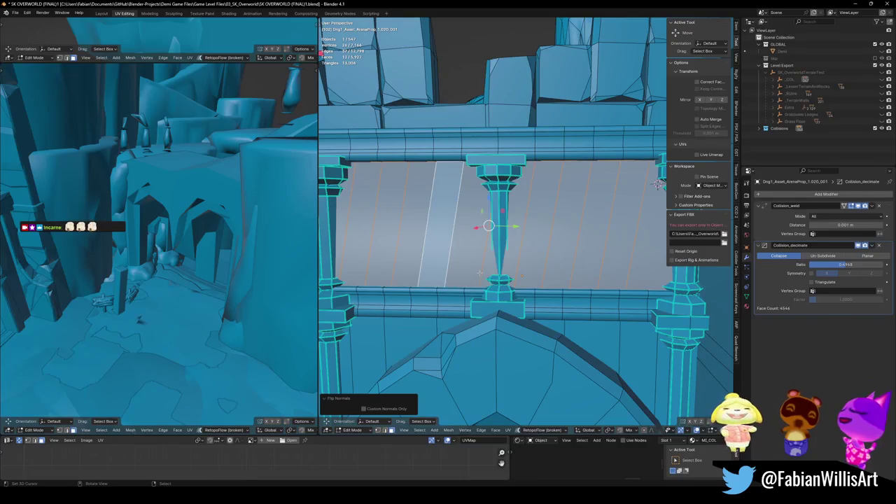
- Delete the panel between columns, solidify the new slab to 0.755 m, and shrink it inward
key(alt+a)
middle_drag(545, 210, 546, 252)
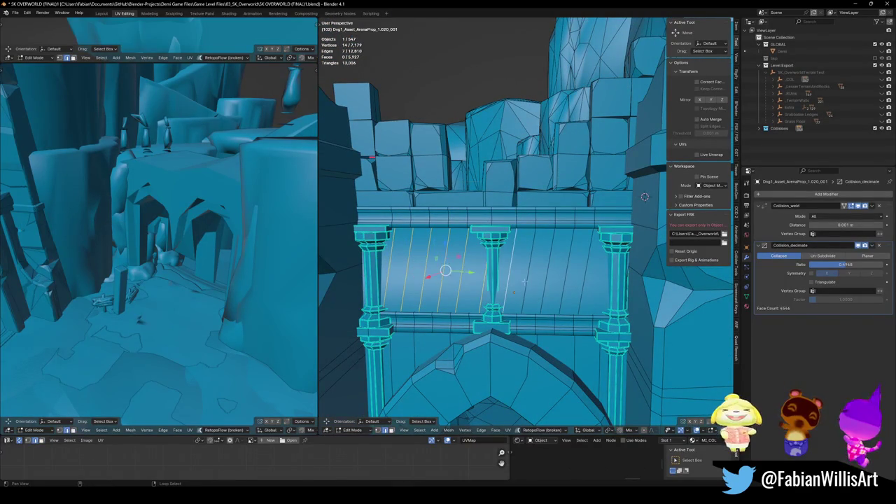
key(x)
mouse_move(583, 285)
middle_down()
mouse_move(547, 332)
mouse_move(615, 323)
middle_up()
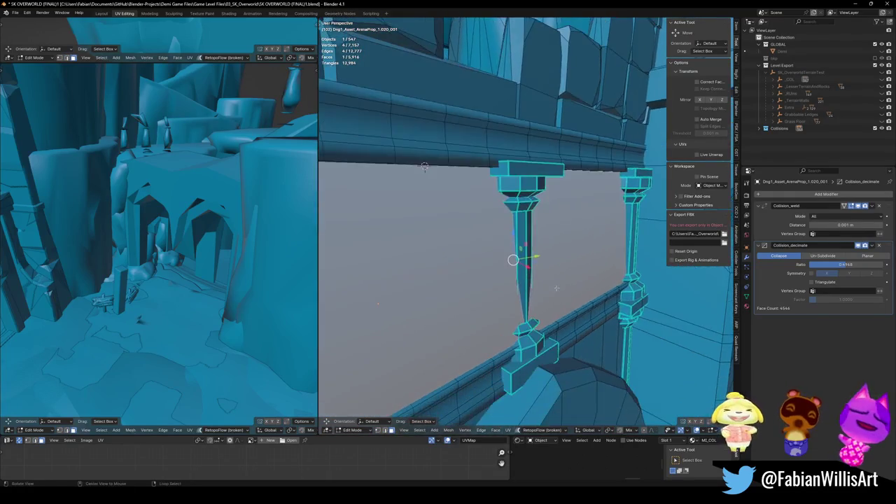
right_click(616, 323)
click(615, 321)
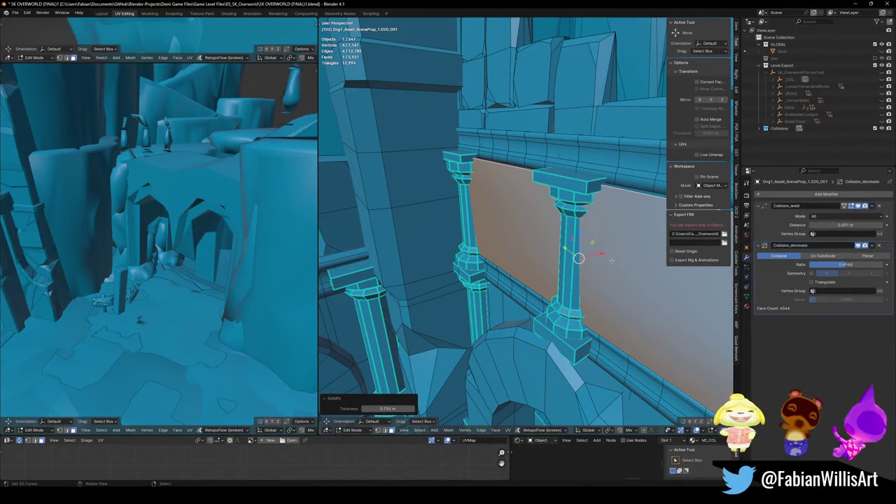
key(alt+s)
click(619, 319)
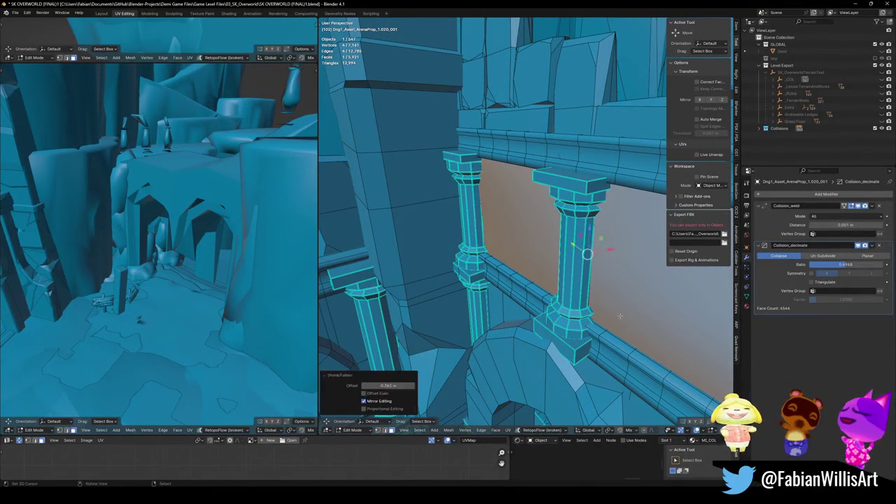
- Deselect the mesh, check the columns from the front, and return to Object Mode
key(alt+a)
mouse_move(619, 318)
middle_down()
mouse_move(541, 265)
mouse_move(546, 280)
middle_up()
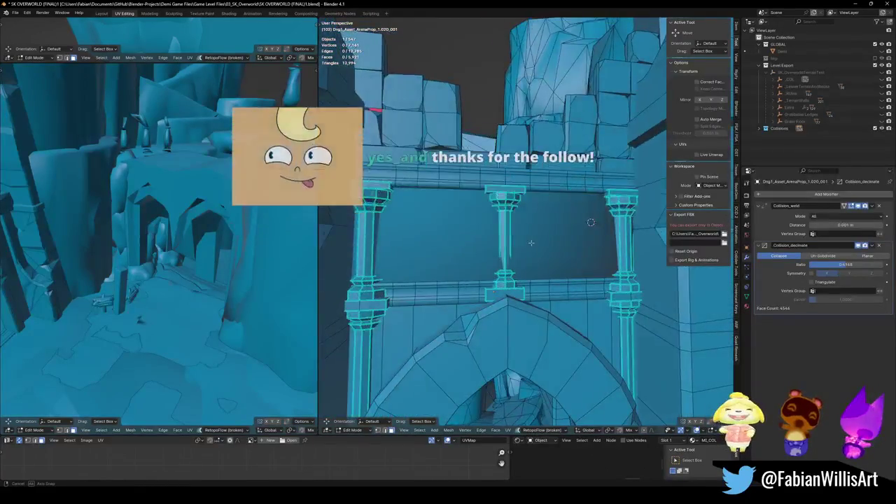
scroll(546, 284, up, 5)
scroll(476, 250, down, 3)
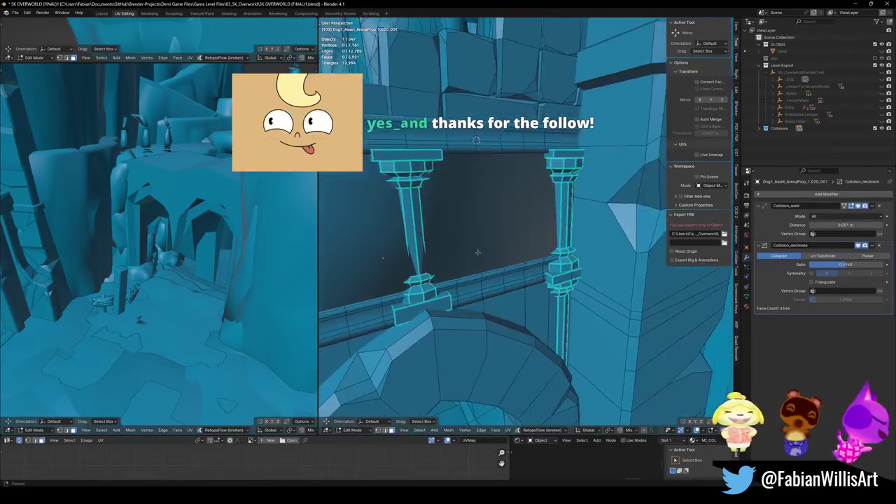
middle_drag(476, 249, 487, 242)
key(Tab)
- Select the column collision object and save the level file
key(q)
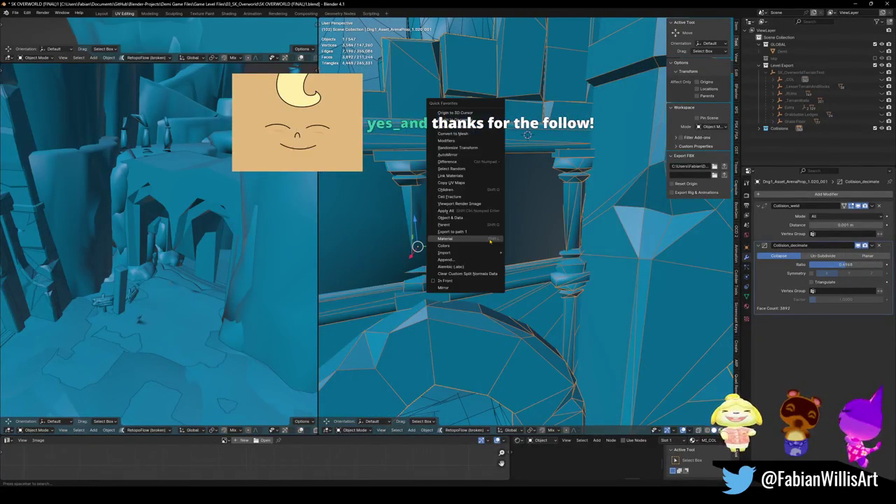
right_click(490, 242)
mouse_move(452, 242)
middle_down()
mouse_move(513, 244)
mouse_move(483, 263)
middle_up()
click(467, 277)
key(q)
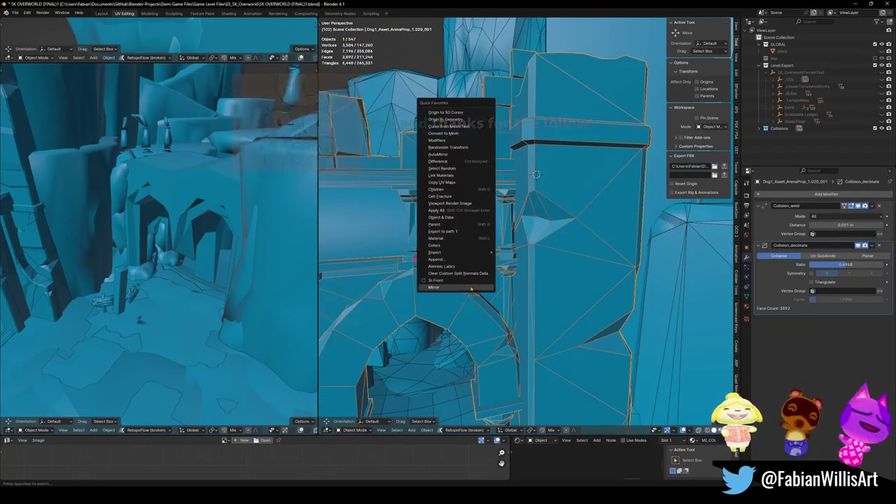
click(467, 277)
mouse_move(424, 254)
middle_down()
mouse_move(535, 273)
mouse_move(619, 260)
mouse_move(559, 271)
mouse_move(489, 263)
mouse_move(527, 267)
middle_up()
key(ctrl+s)
- Inspect a rock's convex-hull collider, then select UCX_Terrain.004_003 and zoom in close on it
click(564, 266)
key(Tab)
mouse_move(567, 222)
middle_down()
mouse_move(538, 241)
mouse_move(564, 315)
middle_up()
key(Tab)
click(538, 242)
click(564, 315)
middle_drag(553, 259, 577, 298)
scroll(576, 298, up, 4)
mouse_move(536, 340)
middle_down()
mouse_move(530, 358)
mouse_move(552, 262)
mouse_move(728, 246)
middle_up()
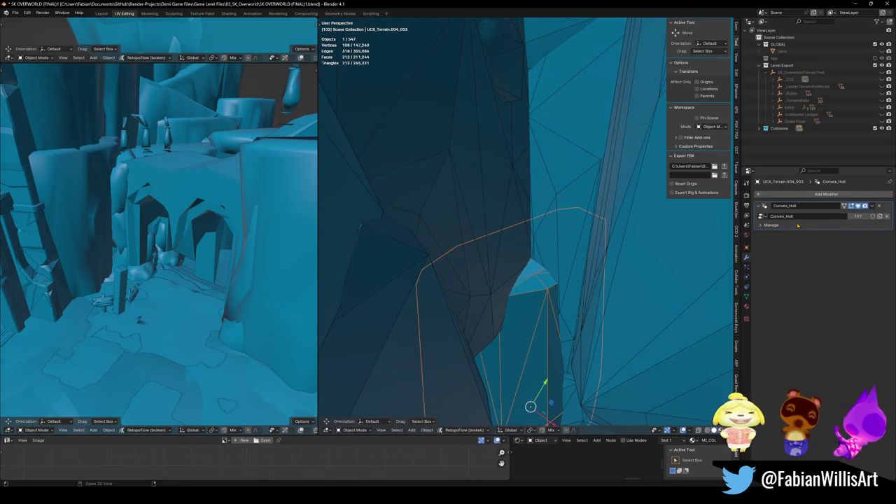
- Apply the Convex_Hull modifier on UCX_Terrain.004_003, then extrude a new face and slide it horizontally
key(ctrl+a)
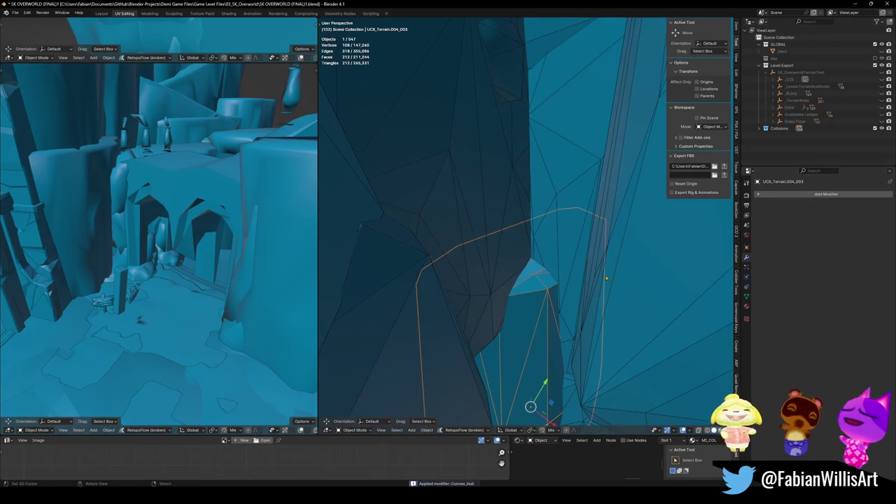
key(Tab)
key(e)
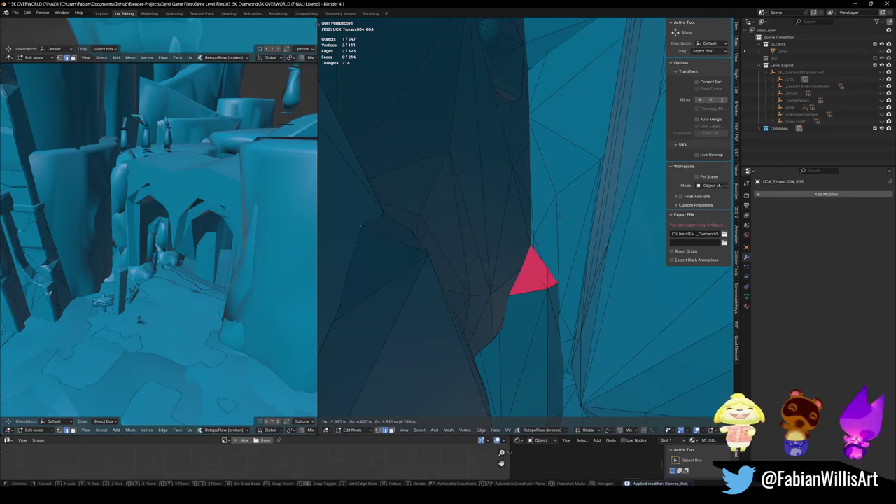
key(Return)
key(g)
key(shift+z)
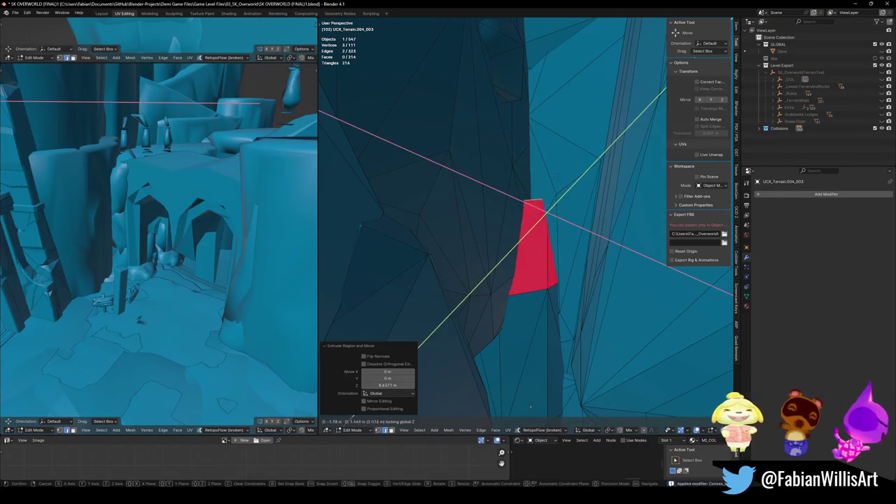
key(Return)
- Raise the new face straight up the rock wall, flip its normals, and save the file
key(g)
key(z)
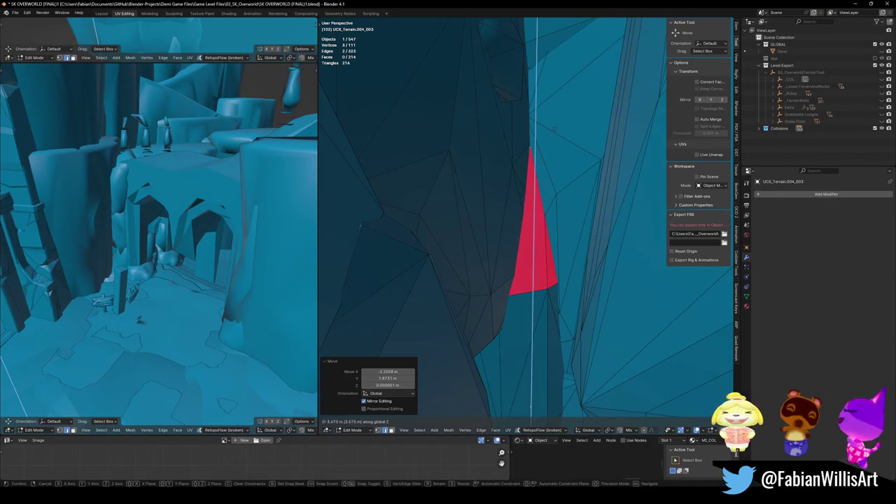
key(Return)
right_click(541, 261)
click(541, 274)
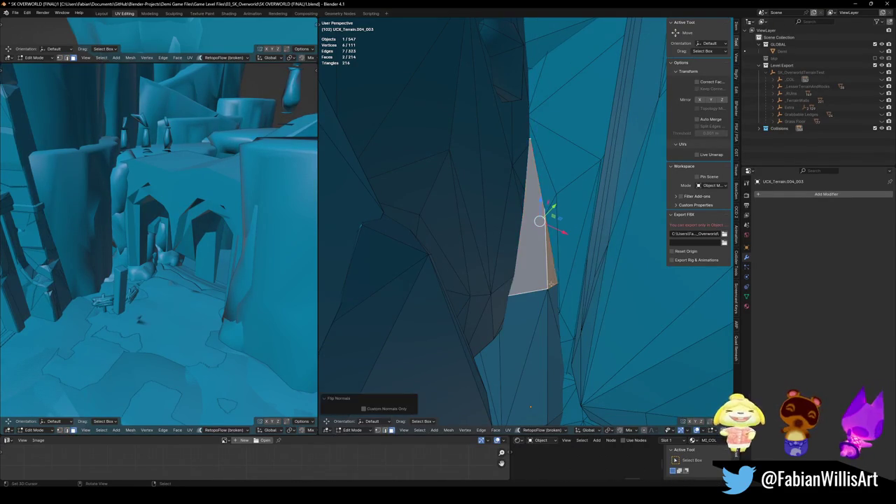
key(Tab)
mouse_move(540, 275)
middle_down()
mouse_move(550, 229)
mouse_move(561, 234)
middle_up()
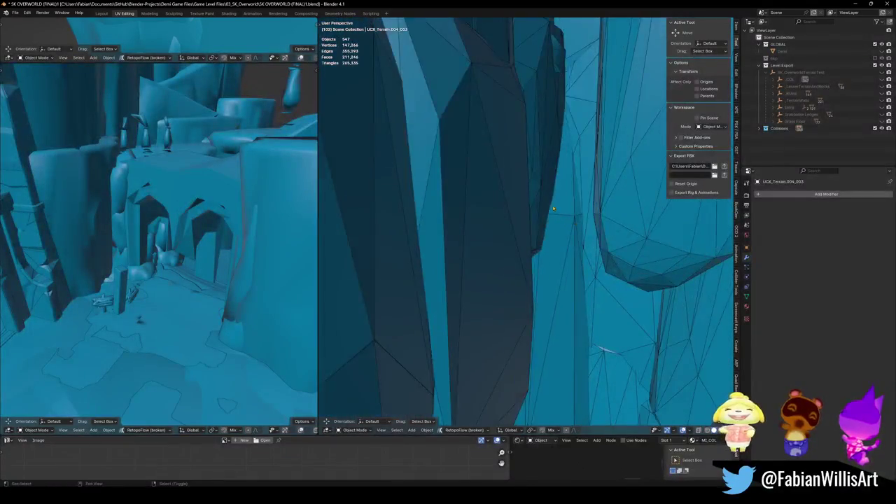
key(ctrl+s)
- Apply the Convex_Hull modifier on the next rock's hull collider and begin editing its mesh
click(561, 233)
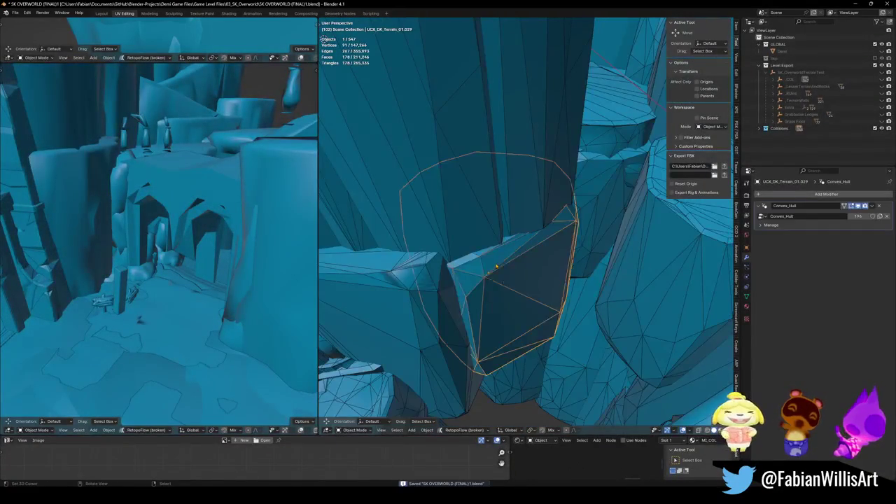
middle_drag(560, 234, 602, 231)
key(ctrl+a)
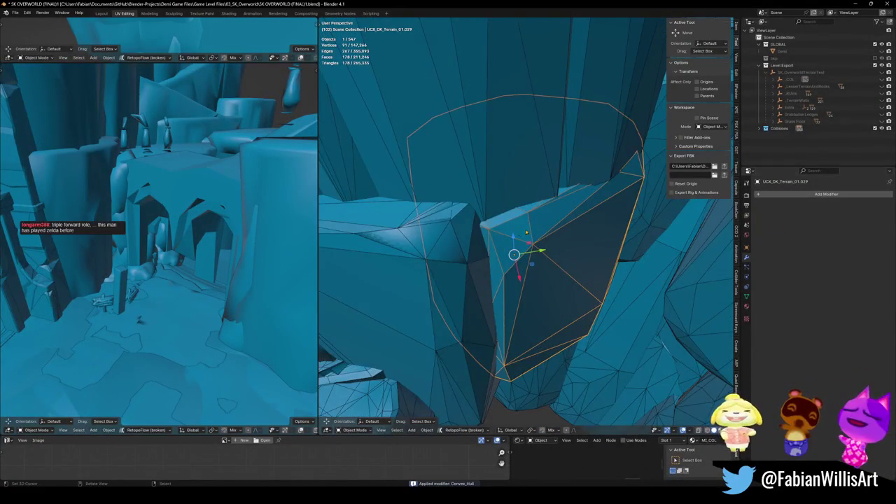
key(Tab)
scroll(512, 257, up, 5)
key(a)
key(alt+a)
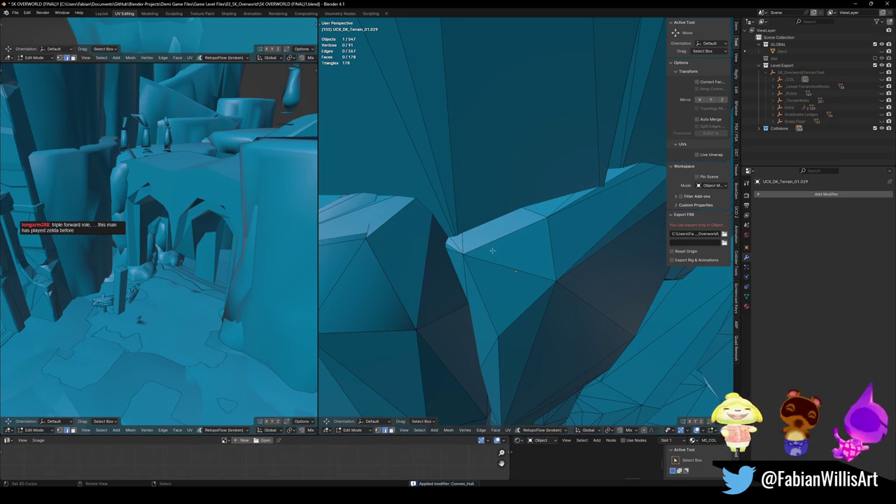
- Extrude the hull's top edge straight up 13.102 m into a new wall face
middle_drag(492, 249, 504, 264)
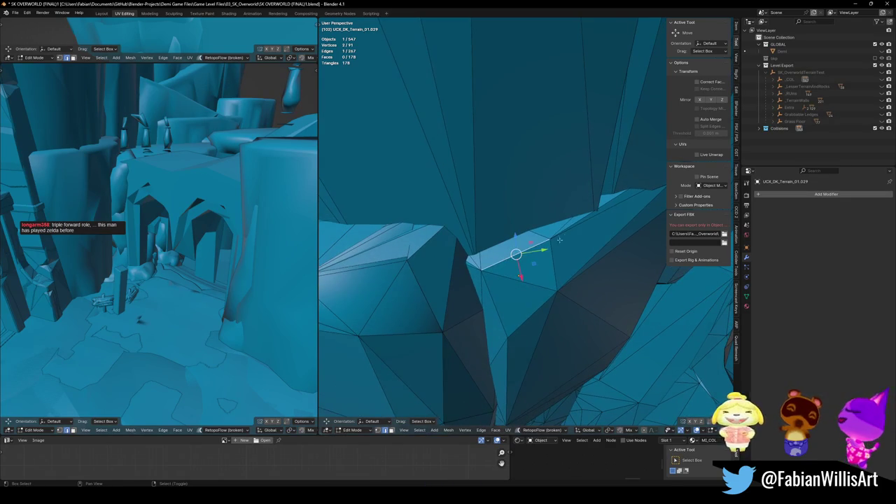
middle_drag(507, 268, 522, 153)
key(e)
key(z)
click(543, 69)
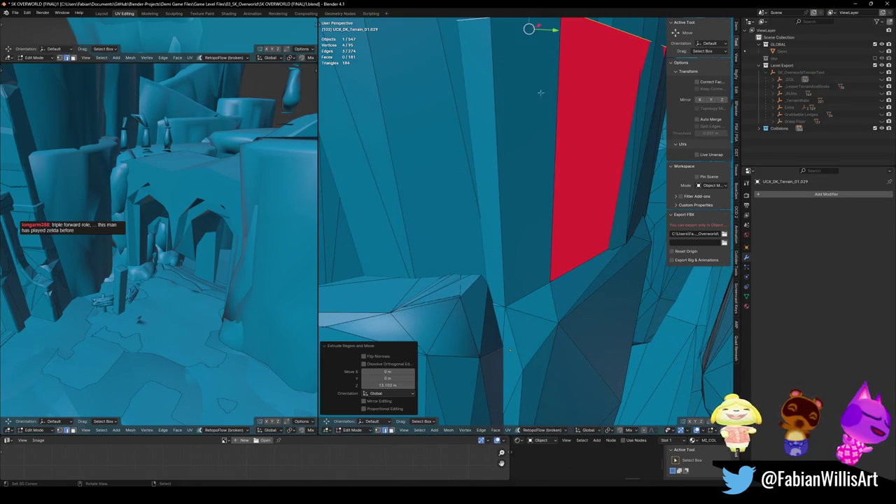
scroll(543, 69, down, 3)
mouse_move(510, 214)
middle_down()
mouse_move(490, 203)
mouse_move(517, 217)
middle_up()
- Scale the new face to 0.914 and raise it straight up along Z
key(s)
click(537, 227)
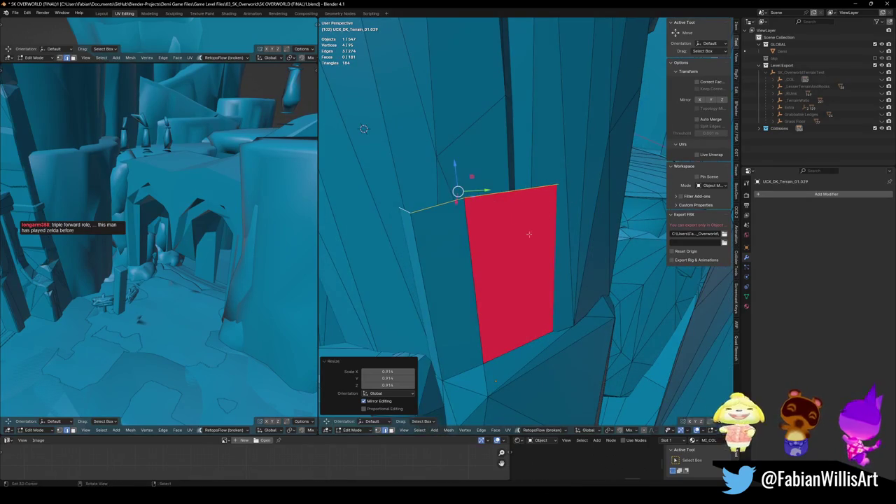
key(g)
key(z)
click(536, 74)
mouse_move(536, 74)
middle_down()
mouse_move(519, 244)
mouse_move(476, 105)
middle_up()
- Flip the new wall faces' normals, recalculate them to face outside, and return to Object Mode
key(ctrl+l)
key(alt+n)
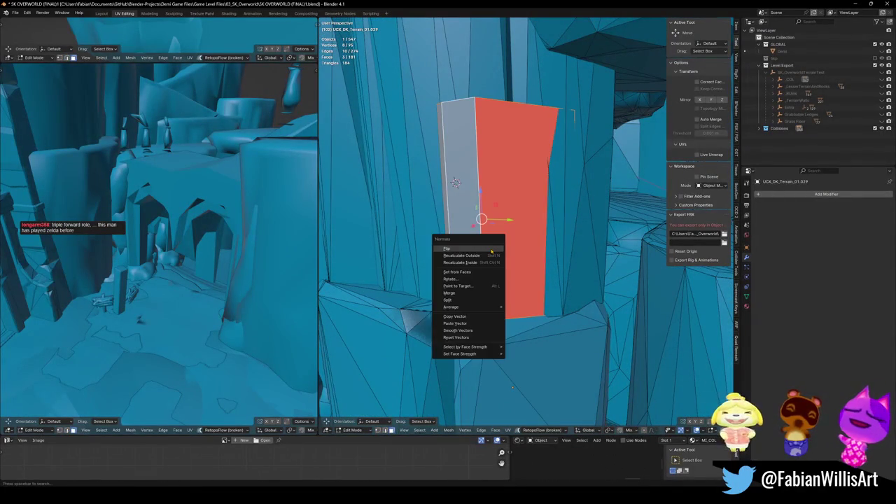
click(491, 249)
click(483, 260)
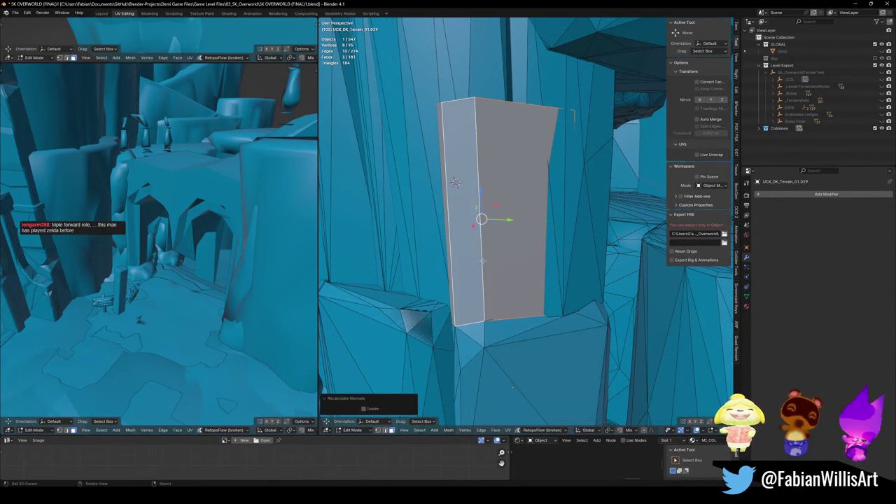
key(alt+a)
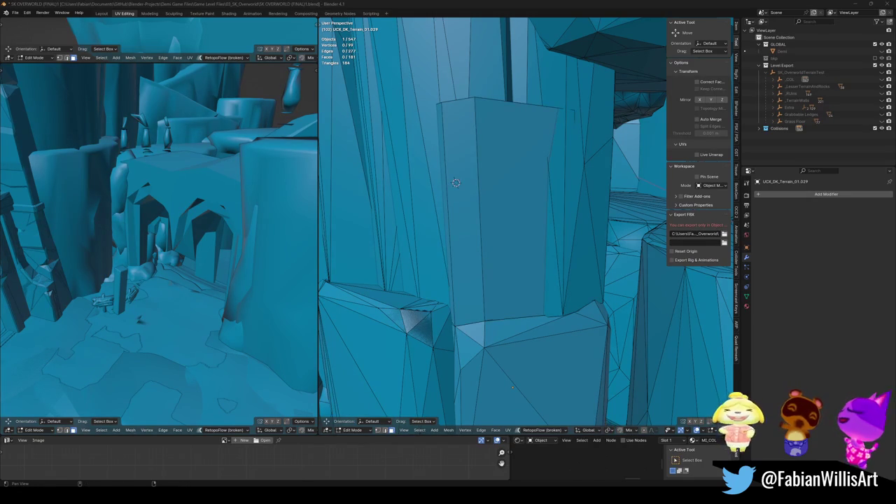
middle_drag(595, 203, 500, 274)
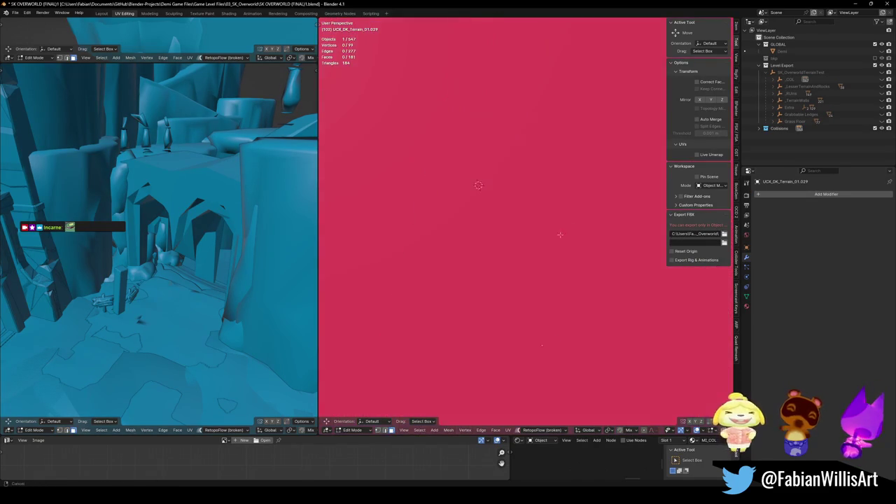
key(Tab)
click(492, 269)
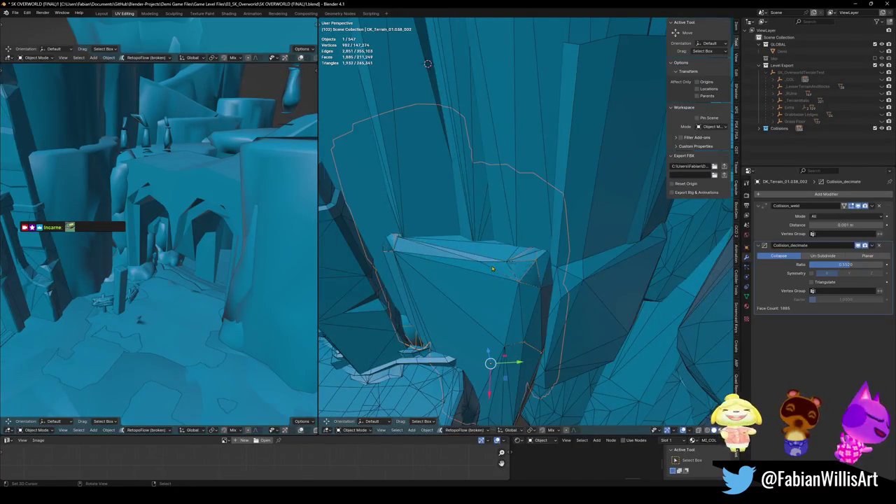
- Apply both collision modifiers to the rock and start editing its mesh
middle_drag(453, 256, 483, 261)
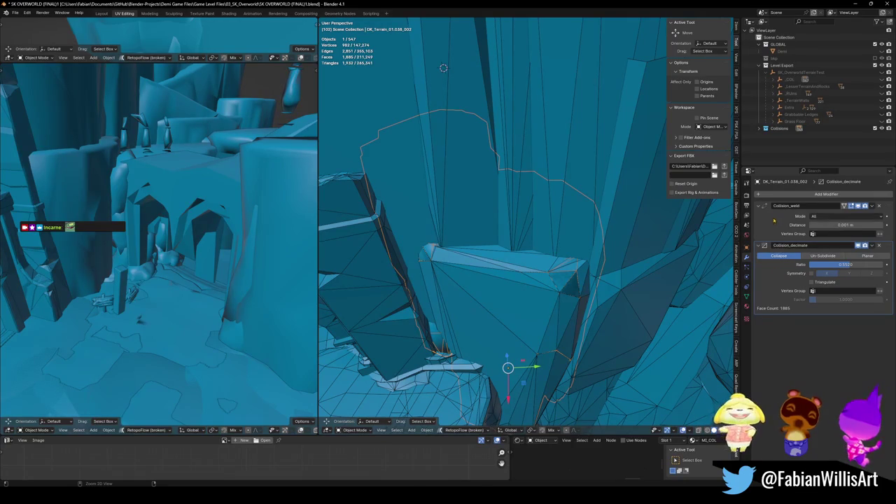
key(ctrl+a)
key(ctrl+a)
key(Tab)
scroll(493, 291, up, 4)
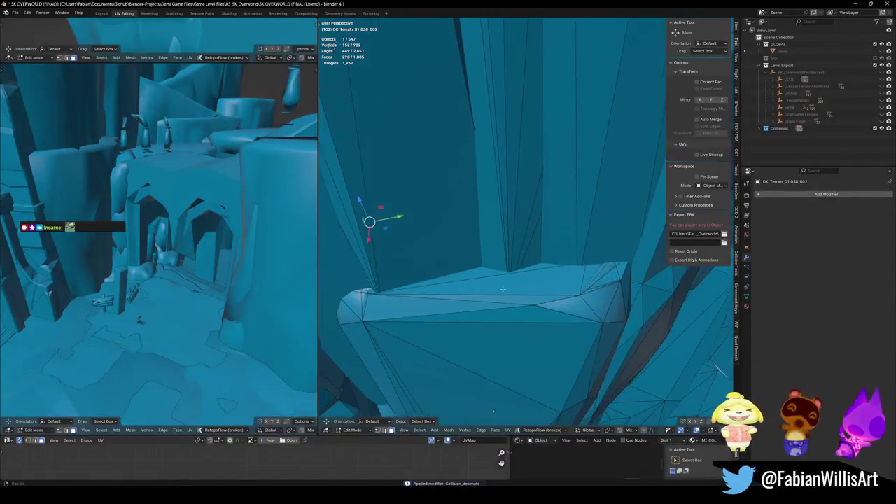
middle_drag(493, 291, 573, 299)
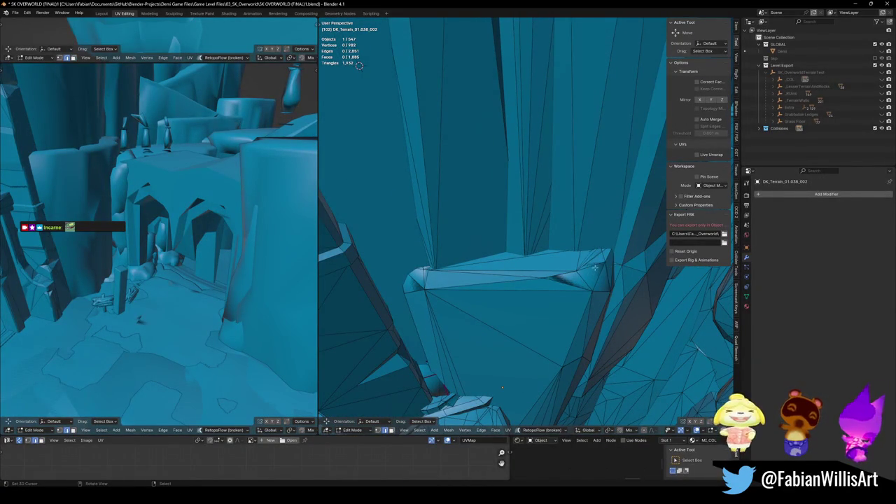
- Select a ledge edge path and try a vertical extrusion, then cancel and undo it
ctrl+click(438, 268)
key(ctrl+z)
ctrl+click(558, 275)
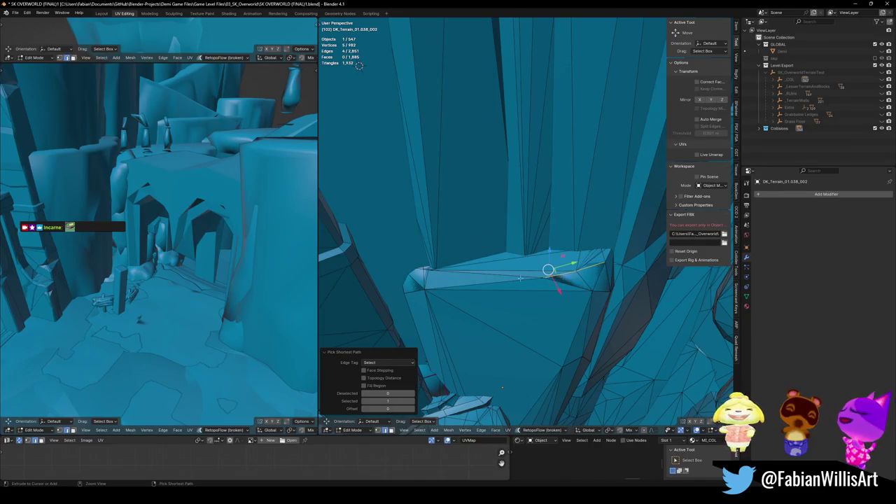
mouse_move(501, 387)
middle_down()
mouse_move(499, 406)
mouse_move(499, 391)
middle_up()
key(e)
key(z)
key(Escape)
key(ctrl+z)
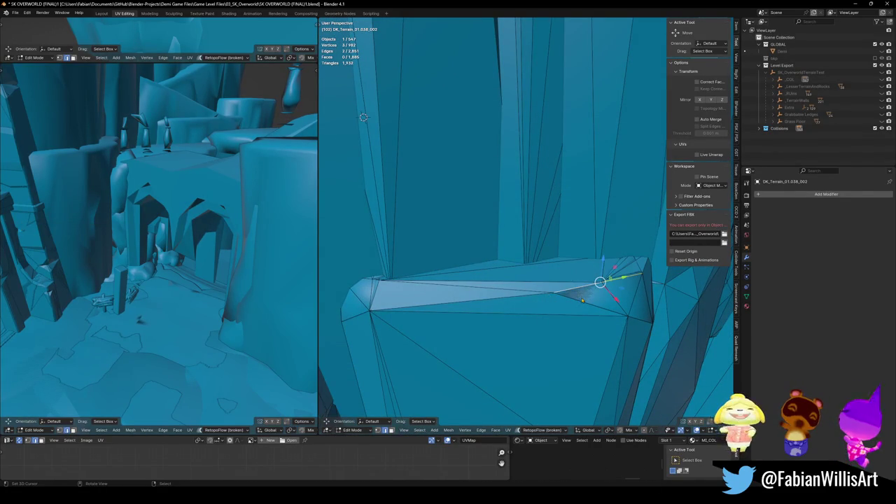
key(Tab)
- Reposition the DK_Terrain_01.038_002 terrain piece into place
middle_drag(620, 310, 609, 280)
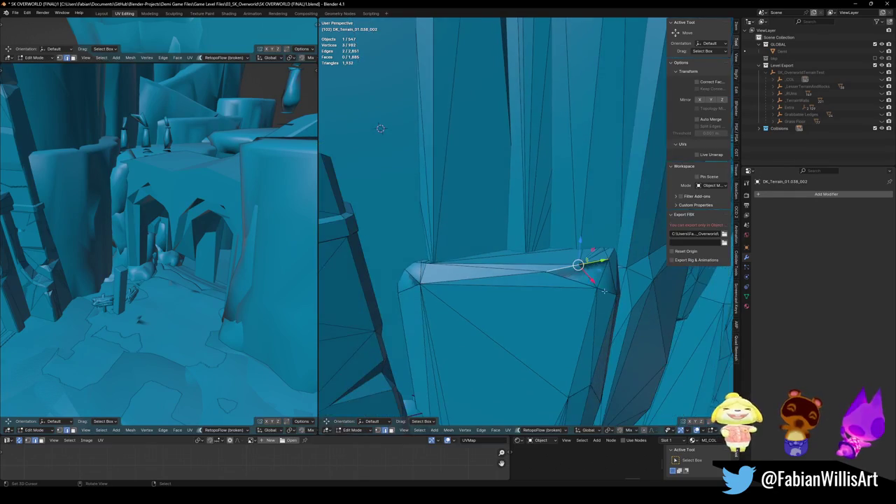
key(g)
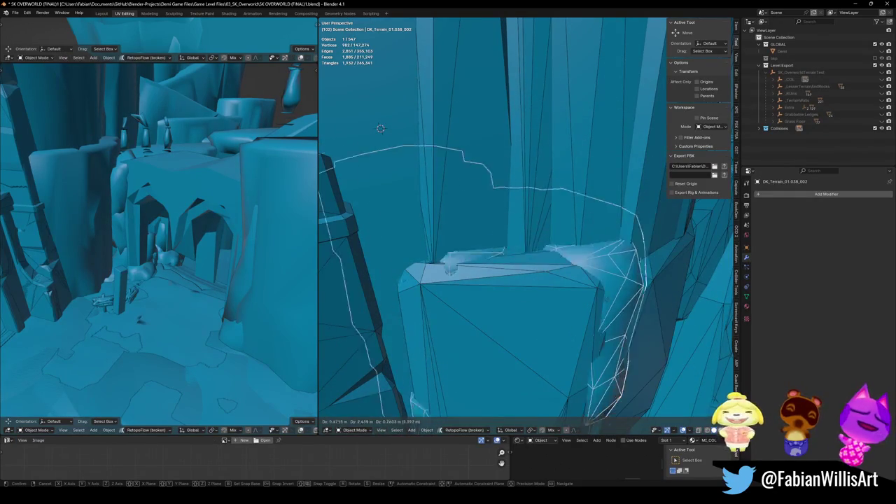
click(577, 294)
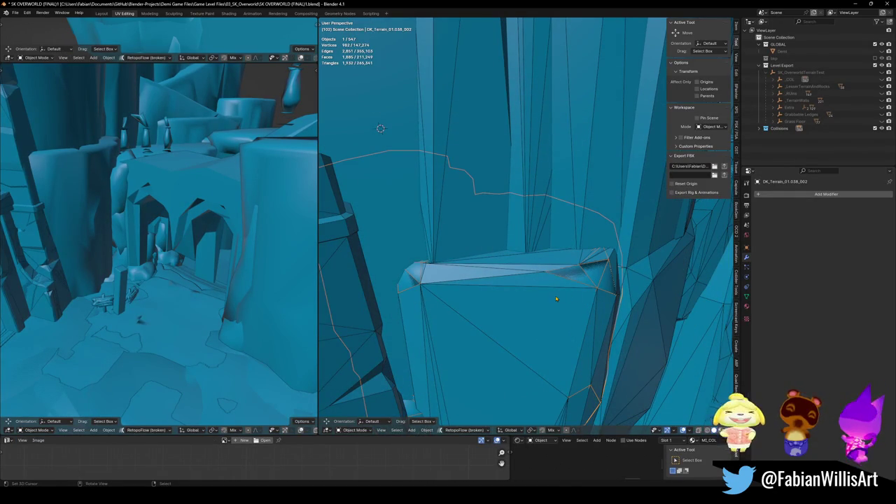
key(Tab)
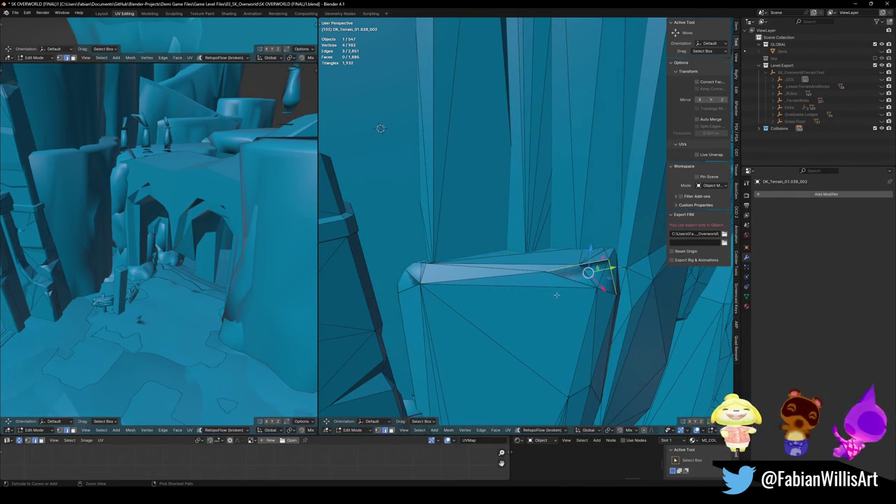
key(Tab)
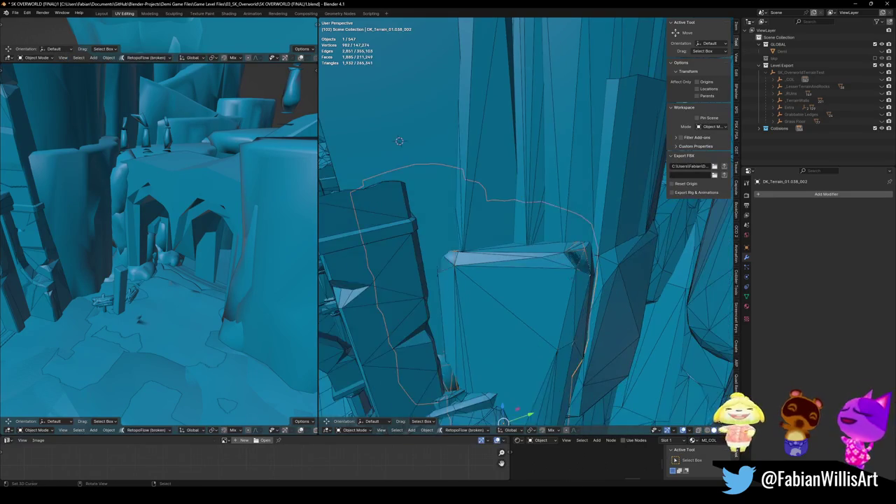
key(g)
click(399, 140)
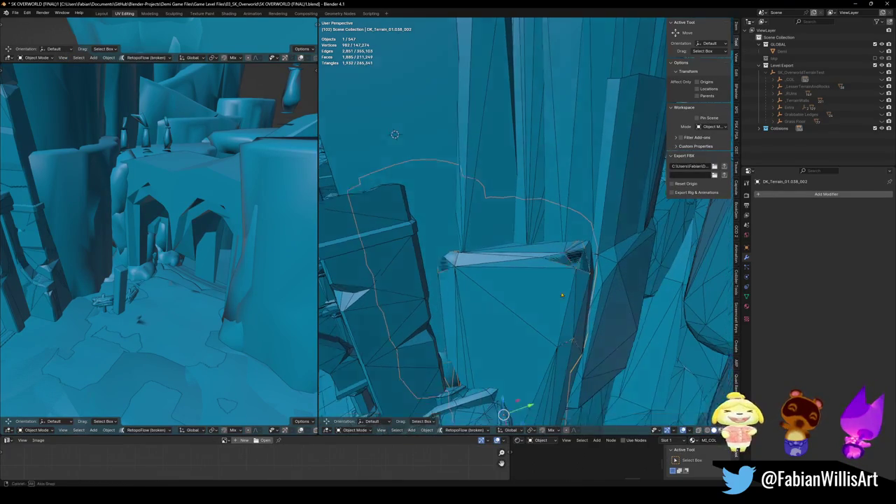
- Open the UCX_DK_Terrain_01.038 collider in Edit Mode, viewed at its pillar top
click(543, 277)
key(Tab)
middle_drag(568, 266, 552, 288)
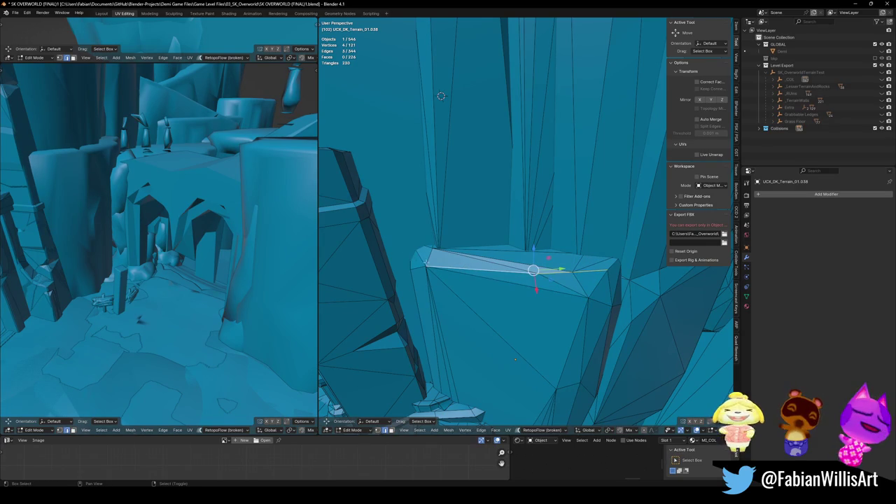
- Extrude the pillar's top edge straight up into a new wall, redoing the first attempt
key(e)
key(z)
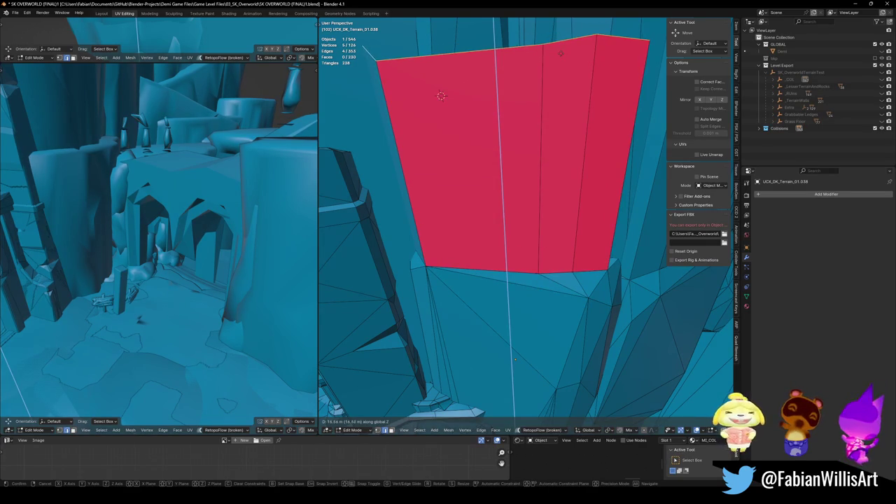
click(599, 222)
middle_drag(599, 222, 579, 312)
key(ctrl+z)
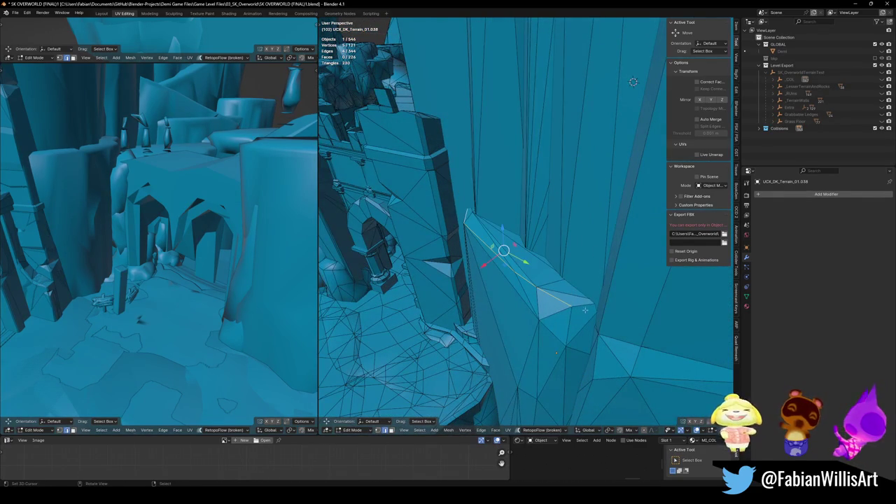
middle_drag(556, 280, 560, 231)
key(e)
key(z)
click(570, 140)
mouse_move(570, 140)
middle_down()
mouse_move(573, 213)
mouse_move(560, 209)
mouse_move(537, 231)
mouse_move(565, 251)
middle_up()
- Notch the wall top and raise its top vertices vertically
key(g)
click(572, 213)
key(g)
key(z)
click(552, 182)
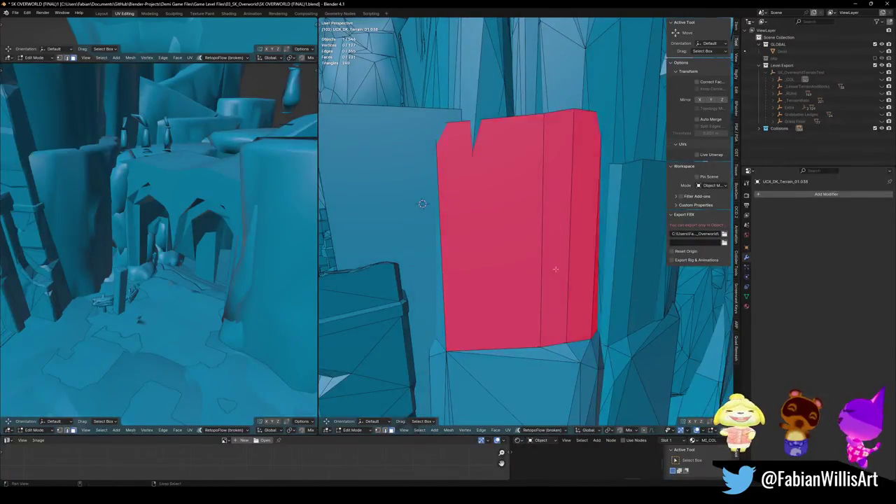
- Recalculate the wall's normals outward, unhide all objects and save the file
key(l)
key(alt+n)
click(561, 269)
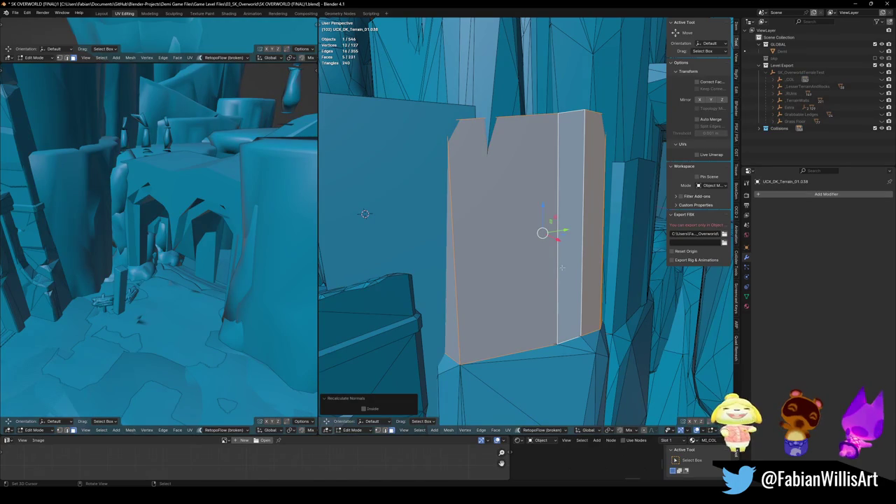
key(Tab)
middle_drag(561, 262, 511, 391)
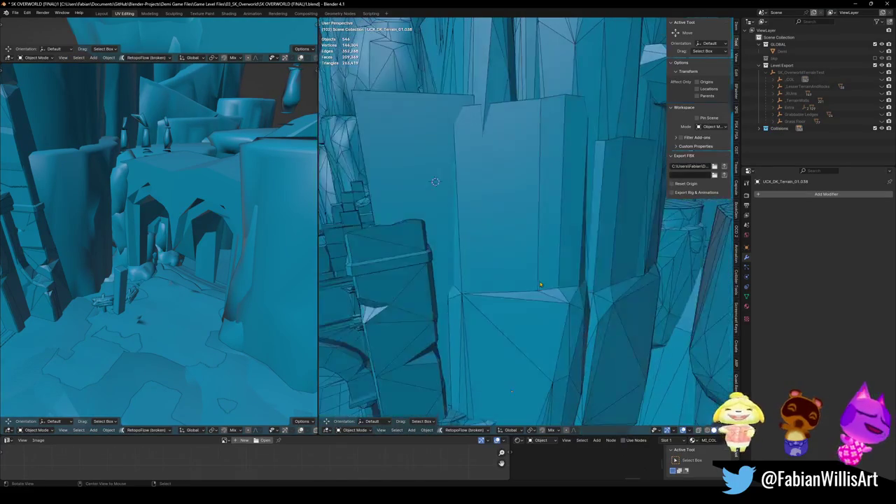
key(alt+h)
key(ctrl+s)
key(g)
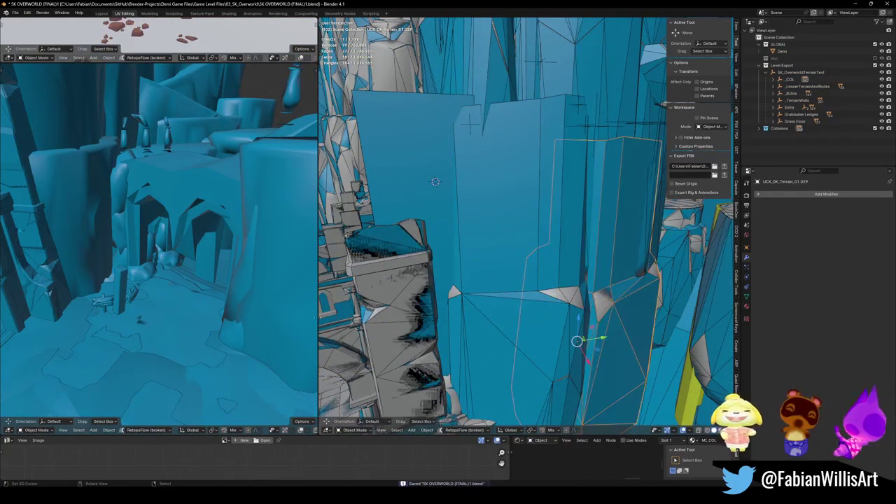
- Cancel the accidental move, select the building pieces and collision wall, and save
right_click(393, 296)
click(393, 296)
click(404, 313)
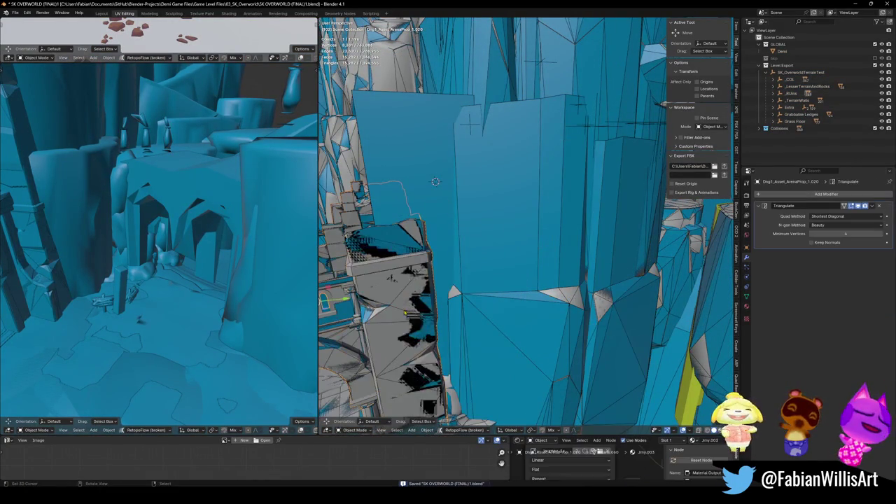
click(483, 258)
key(q)
middle_drag(456, 222, 509, 289)
key(ctrl+s)
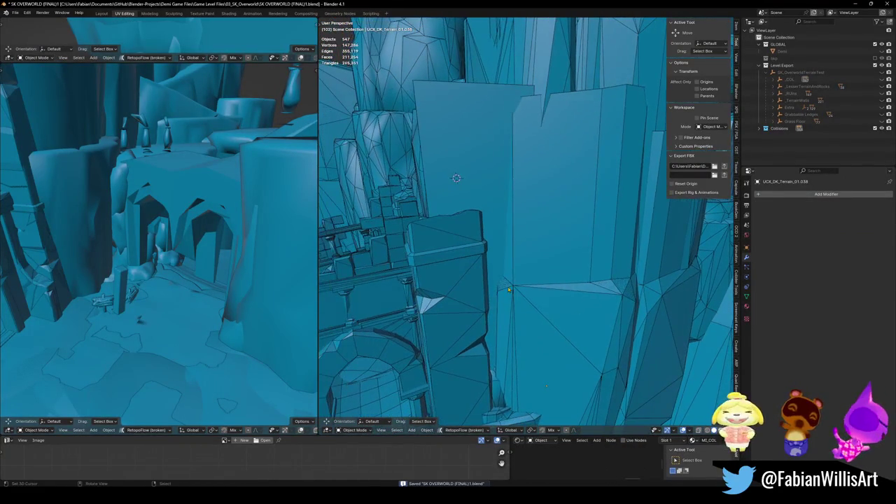
- Trim a connected chunk from the DK_Terrain_01.038_002 terrain piece in Edit Mode
click(508, 289)
middle_drag(528, 319, 473, 236)
key(Tab)
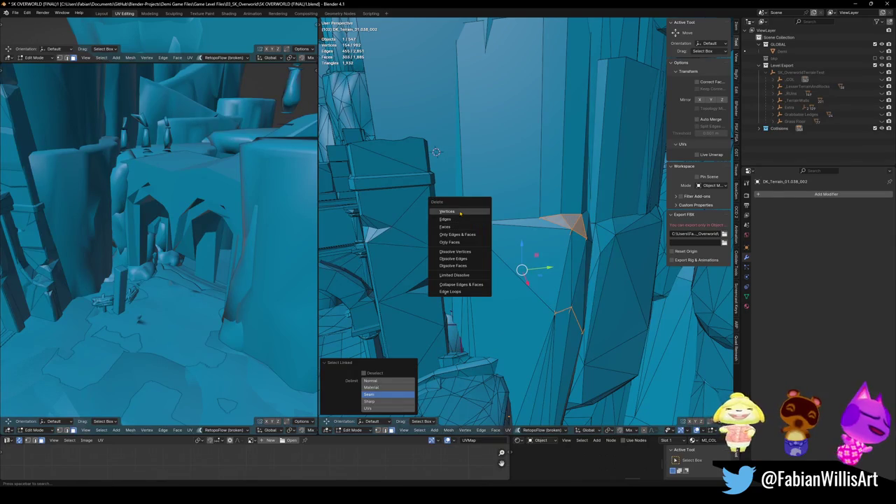
key(Tab)
middle_drag(494, 247, 549, 286)
mouse_move(565, 332)
middle_down()
mouse_move(528, 236)
mouse_move(510, 252)
mouse_move(551, 273)
middle_up()
- Delete the linked stone wall faces beneath the arch in Dng1_Asset_ArenaProp_1.020_001
click(551, 273)
key(Tab)
scroll(550, 273, up, 3)
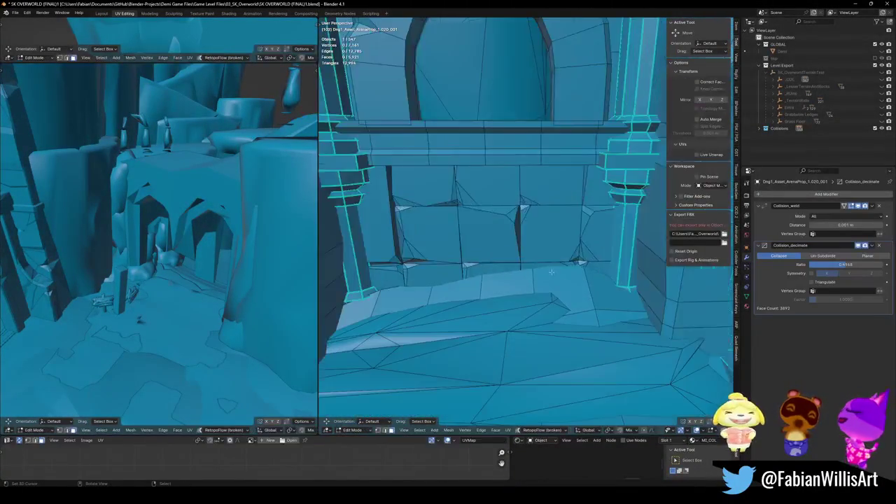
click(378, 277)
key(ctrl+l)
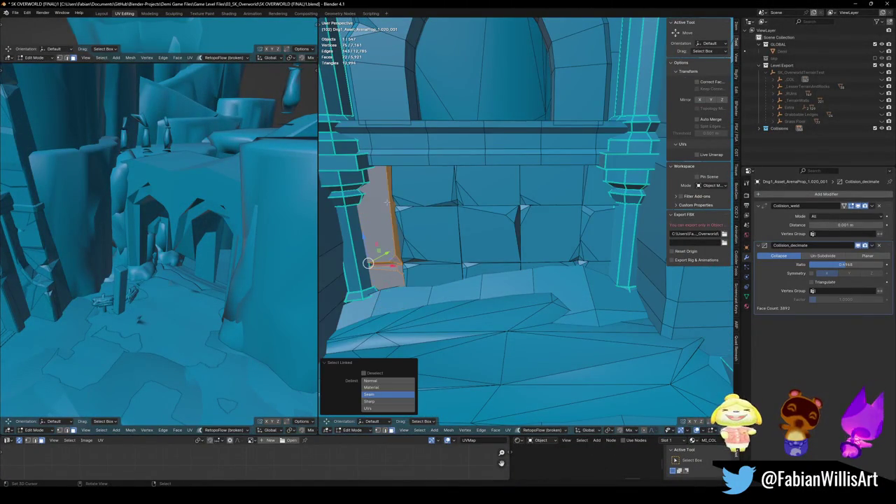
key(l)
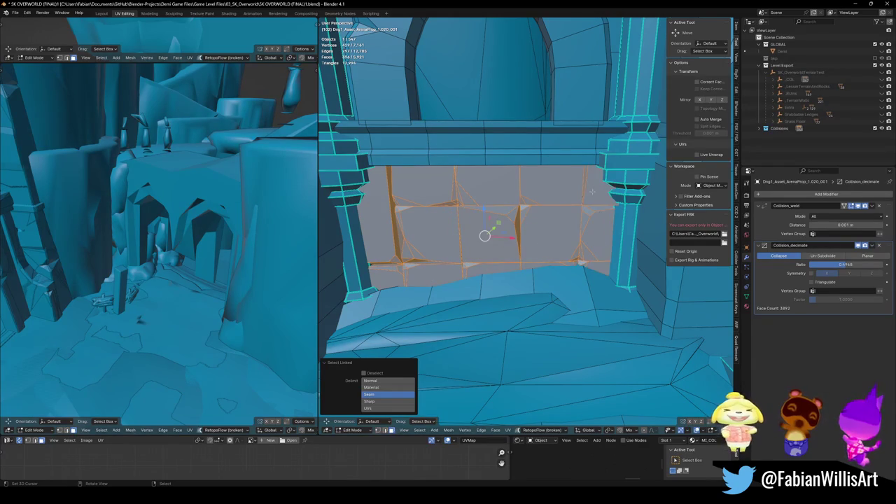
key(x)
click(564, 219)
key(ctrl+z)
click(542, 208)
middle_drag(542, 210, 513, 212)
- Shift a strip of wall faces 7.345 m along their normals and save the file
alt+click(526, 257)
middle_drag(525, 258, 496, 282)
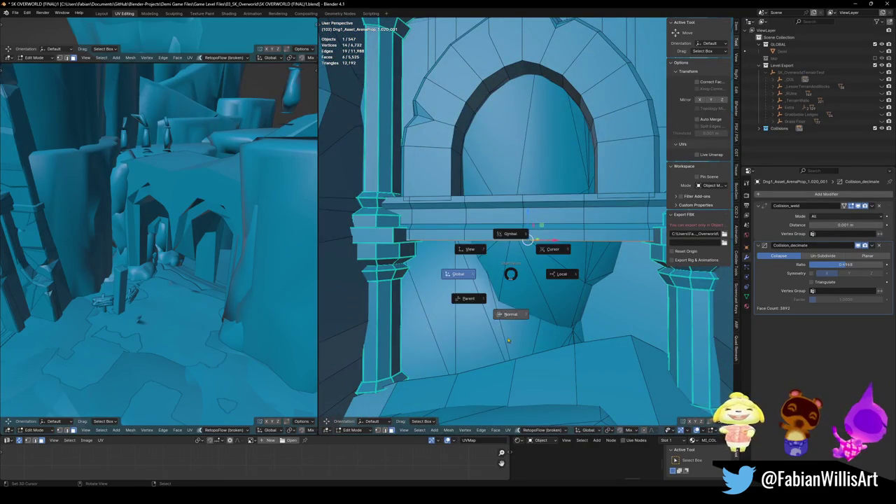
key(g)
key(z)
key(z)
click(532, 392)
mouse_move(532, 392)
middle_down()
mouse_move(542, 257)
mouse_move(472, 285)
mouse_move(525, 282)
mouse_move(490, 249)
mouse_move(498, 247)
middle_up()
key(Tab)
key(ctrl+s)
- Apply the weld and decimate modifiers on the Cube.021_001 arch mesh
click(505, 244)
key(Tab)
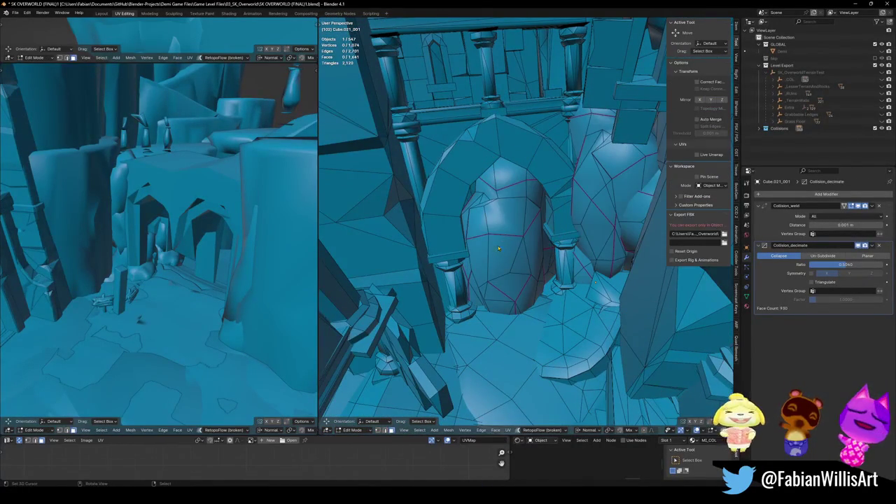
key(Tab)
key(ctrl+a)
key(Tab)
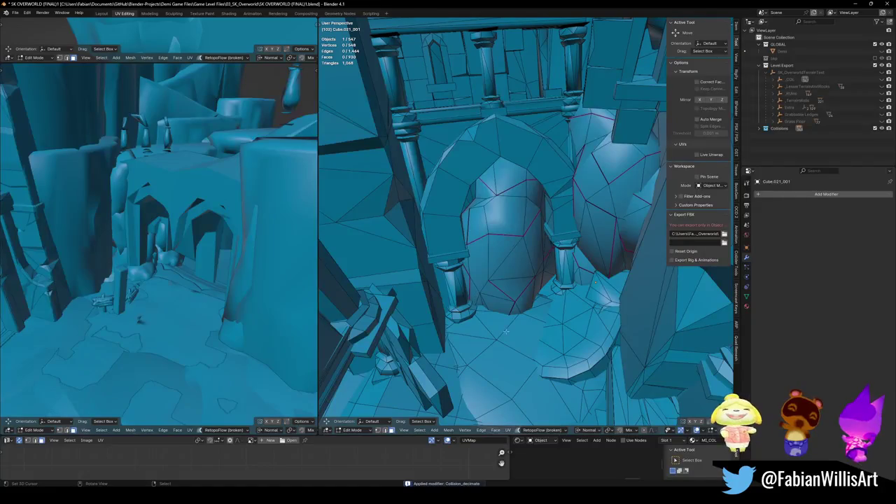
- Add a plane to the arch mesh and rotate it to stand upright
key(shift+a)
click(476, 315)
key(r)
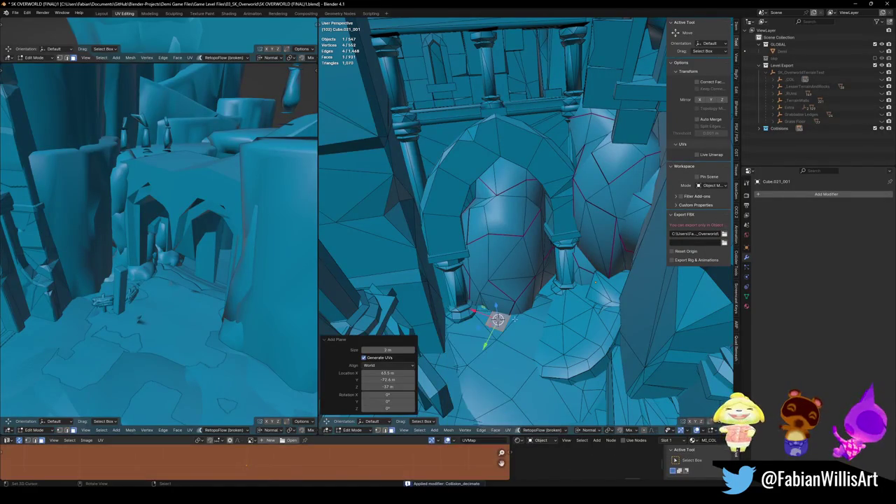
click(498, 317)
key(r)
key(r)
click(559, 321)
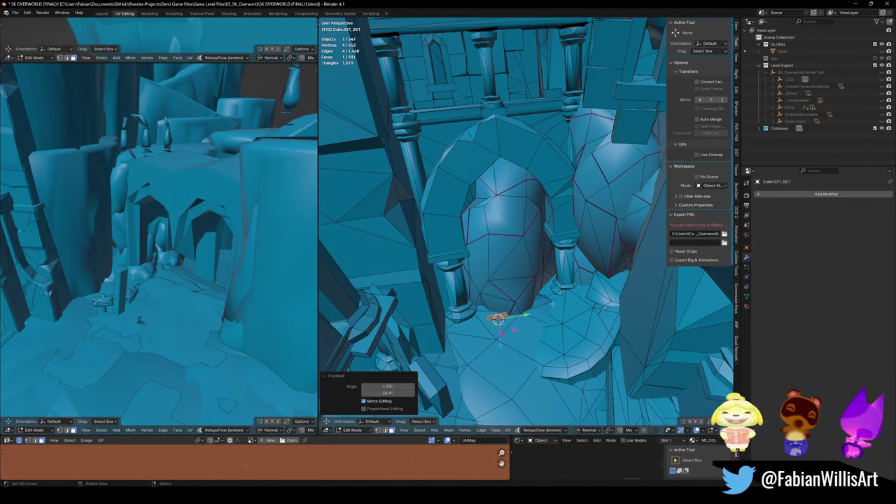
key(r)
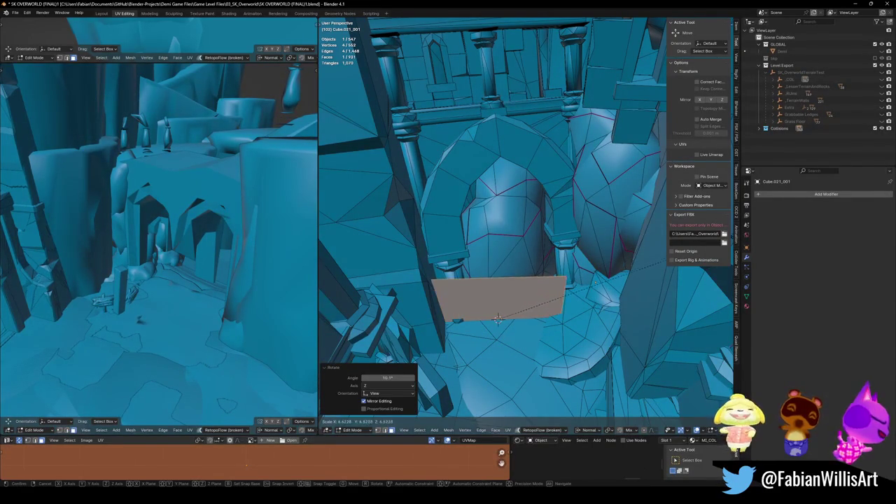
click(557, 317)
middle_drag(557, 319, 509, 322)
- Move the upright plane higher beside the arch, checking it against the isolated rocks
key(g)
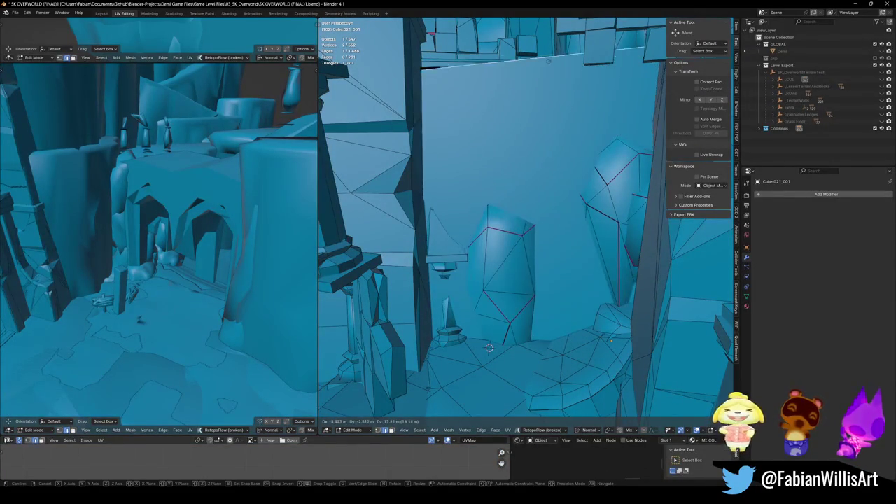
click(549, 58)
middle_drag(549, 58, 524, 355)
key(alt+z)
key(alt+z)
key(KP_Divide)
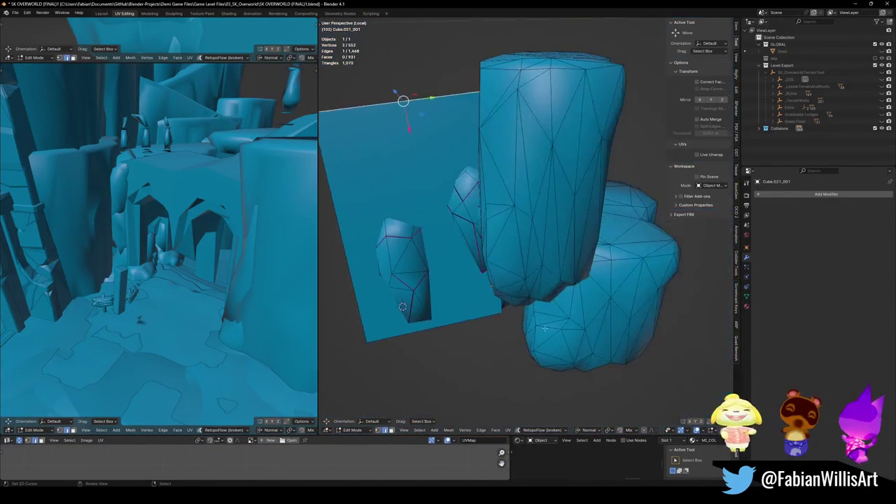
middle_drag(539, 329, 515, 293)
key(alt+a)
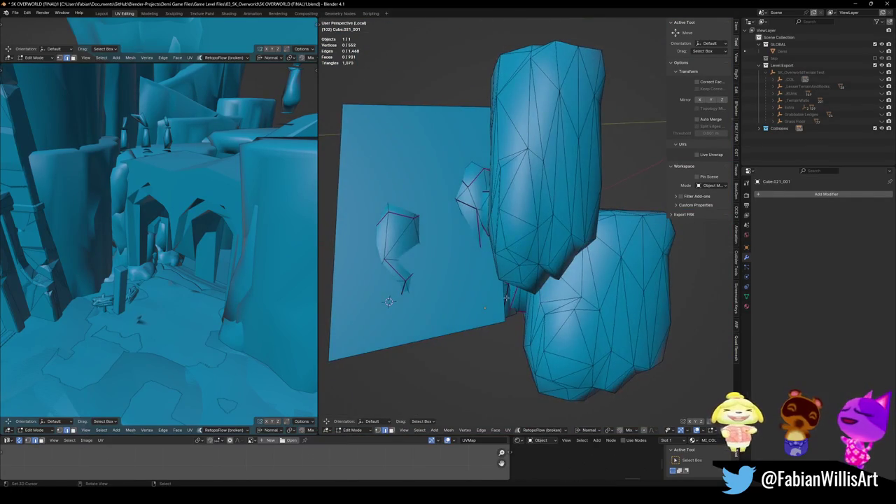
key(KP_Divide)
mouse_move(522, 273)
middle_down()
mouse_move(534, 295)
mouse_move(536, 231)
middle_up()
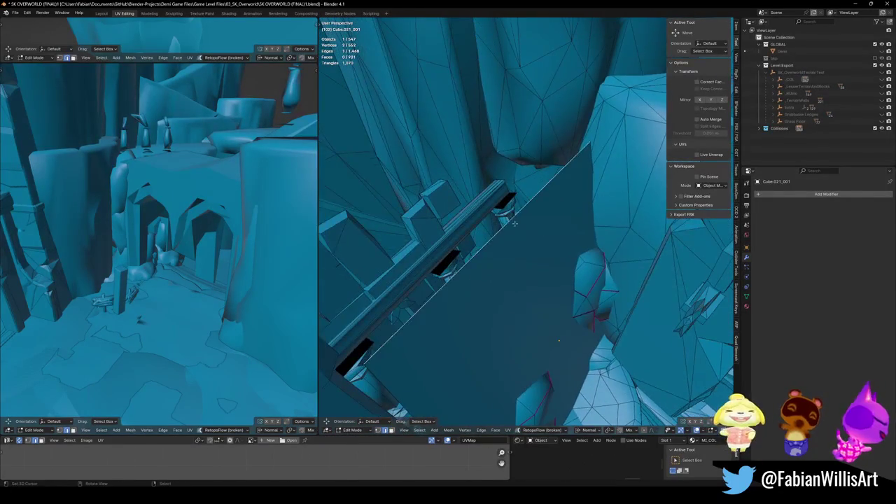
- Rotate the plane's long edge into place and scale it by 1.405, then leave Edit Mode
click(536, 231)
click(521, 206)
key(r)
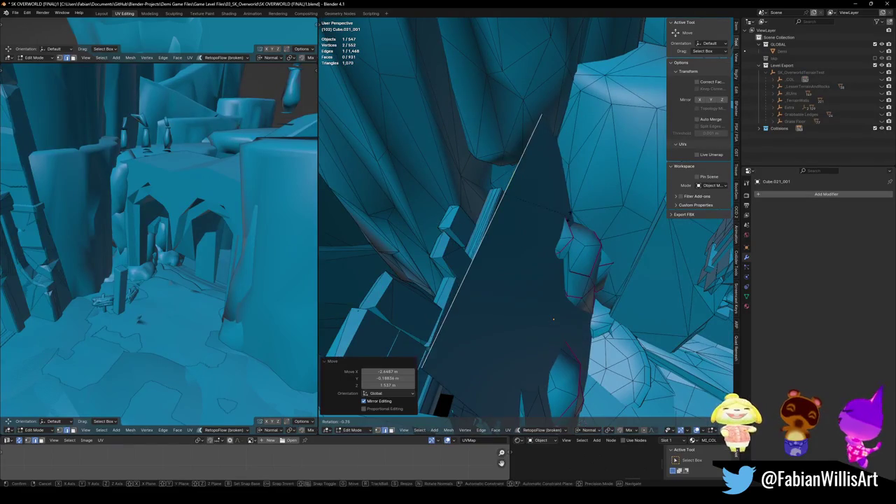
key(Escape)
mouse_move(556, 226)
middle_down()
mouse_move(617, 247)
mouse_move(488, 148)
middle_up()
key(r)
click(497, 146)
key(s)
click(603, 398)
mouse_move(603, 397)
middle_down()
mouse_move(588, 266)
mouse_move(696, 288)
mouse_move(560, 280)
middle_up()
key(Tab)
- Bake Convex_Hull into UCX_DK_Terrain_01.296_001, extrude a face, and recalculate its normals outward
click(552, 264)
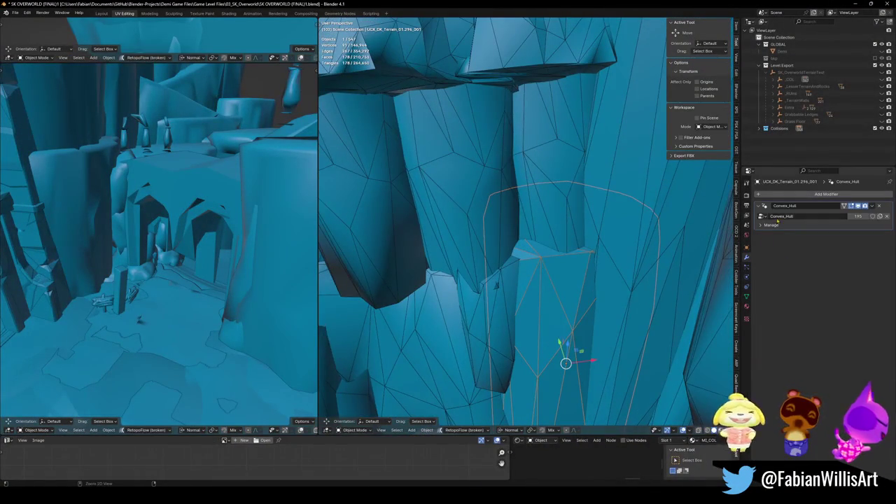
key(ctrl+a)
key(Tab)
middle_drag(576, 403, 595, 392)
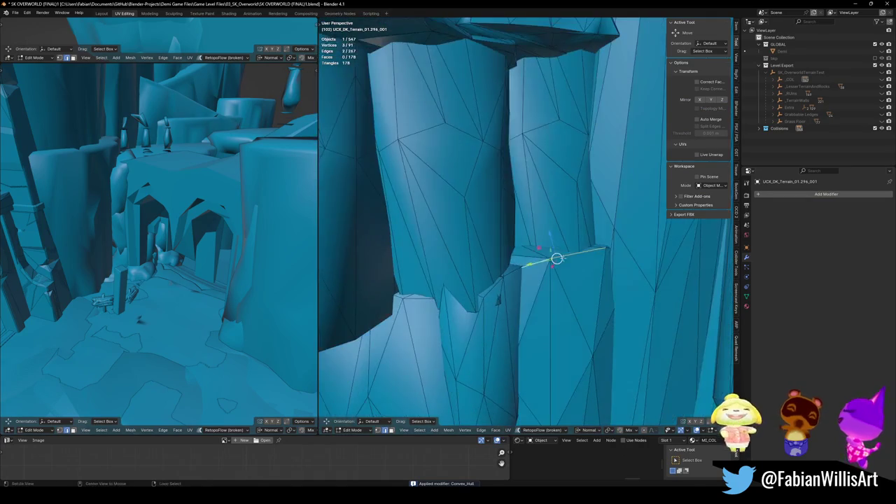
click(550, 79)
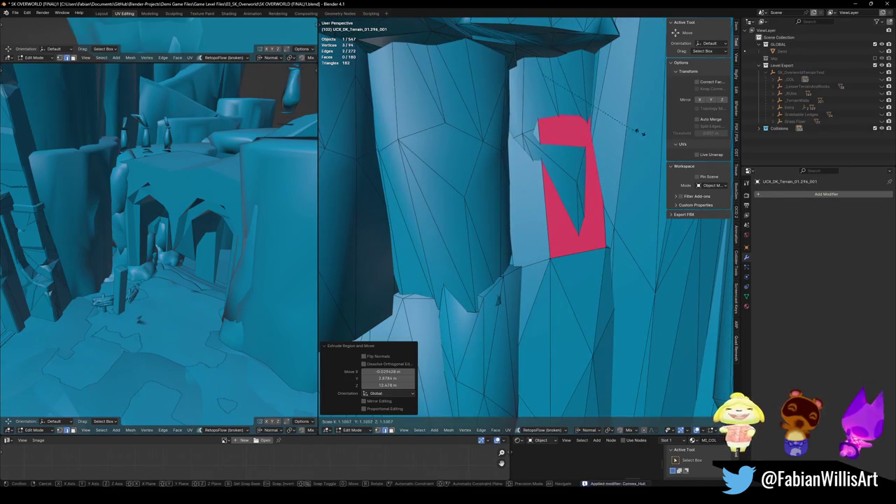
click(572, 199)
key(alt+n)
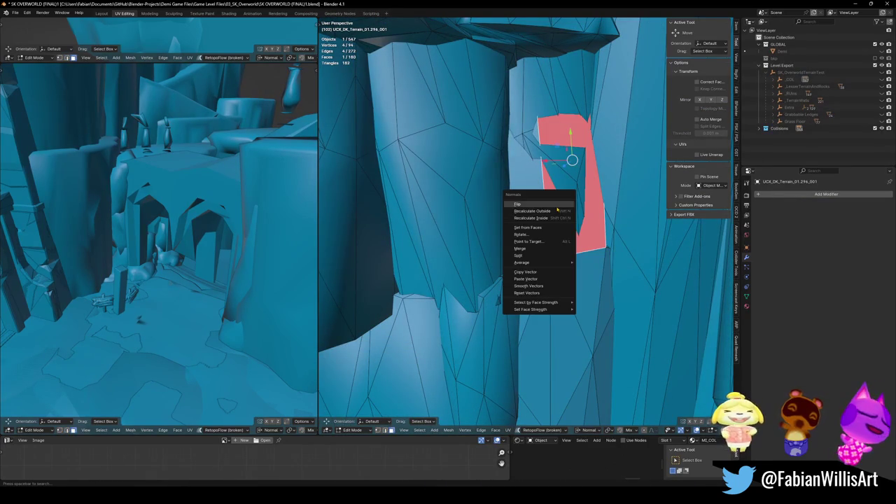
click(557, 210)
middle_drag(557, 210, 532, 260)
- Apply the Collision_decimate and weld modifiers on DK_Terrain_01.015_001
key(Tab)
click(542, 277)
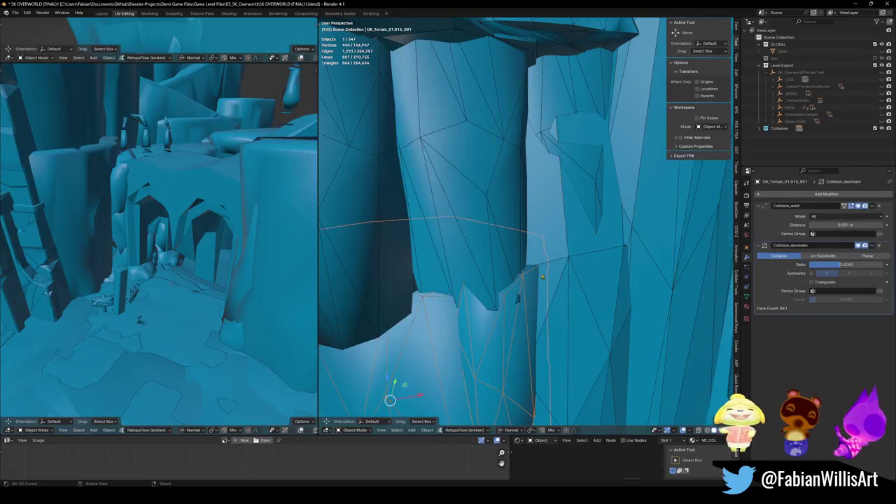
middle_drag(543, 277, 570, 248)
key(ctrl+a)
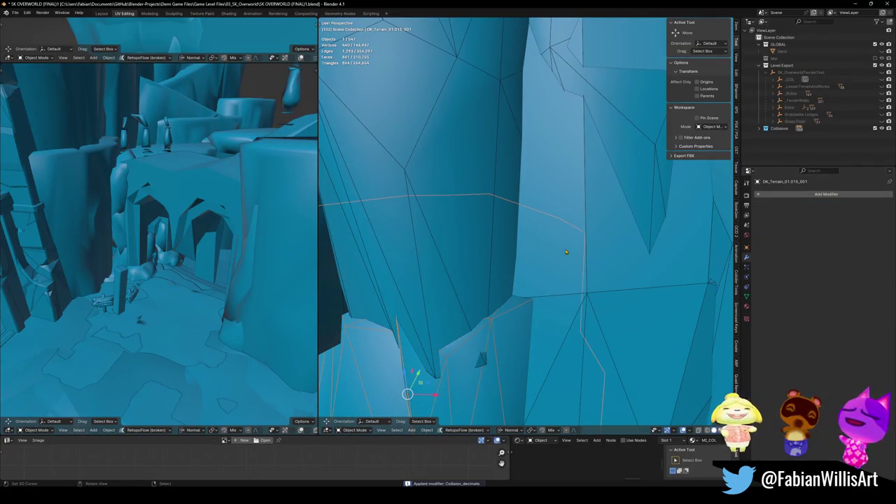
- Extrude the ledge's edges and fill the gap with new faces
key(Tab)
mouse_move(476, 341)
middle_down()
mouse_move(536, 287)
mouse_move(405, 393)
mouse_move(480, 210)
mouse_move(555, 364)
mouse_move(532, 294)
middle_up()
key(e)
click(512, 72)
key(alt+a)
key(f)
key(alt+a)
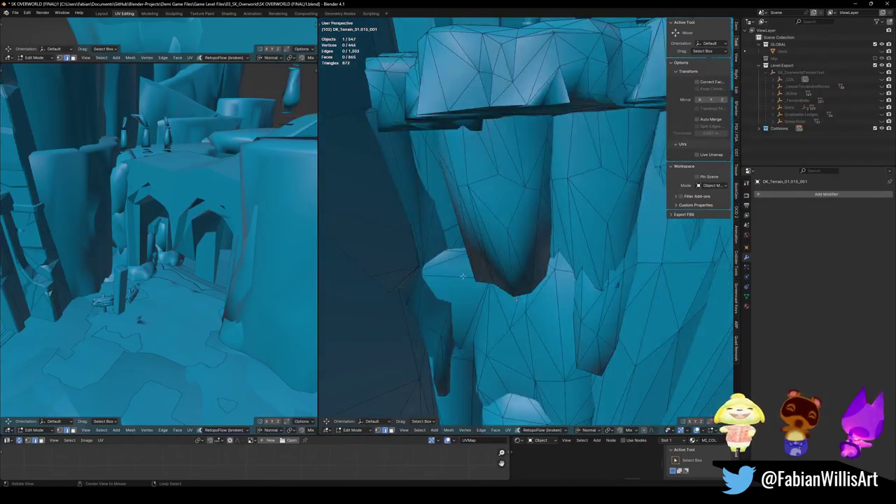
- Scale one ledge edge up by 1.481 near the rock pillar
click(506, 209)
mouse_move(506, 208)
middle_down()
mouse_move(560, 270)
mouse_move(551, 357)
middle_up()
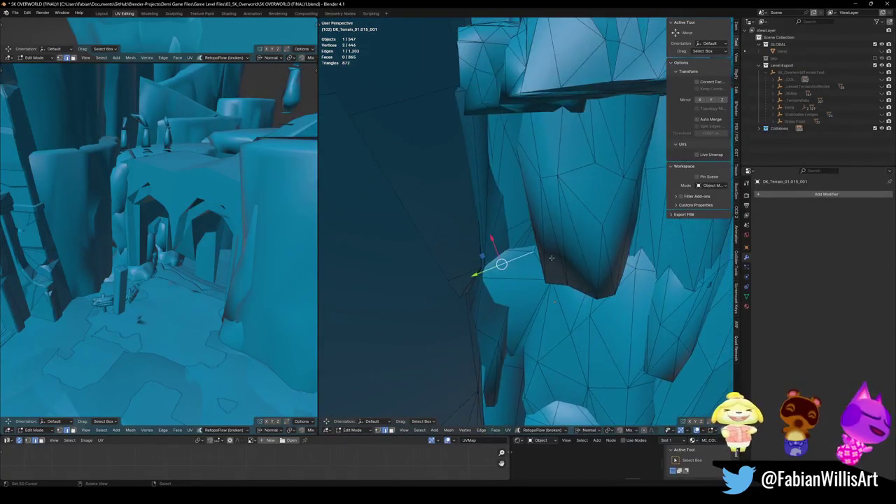
click(572, 254)
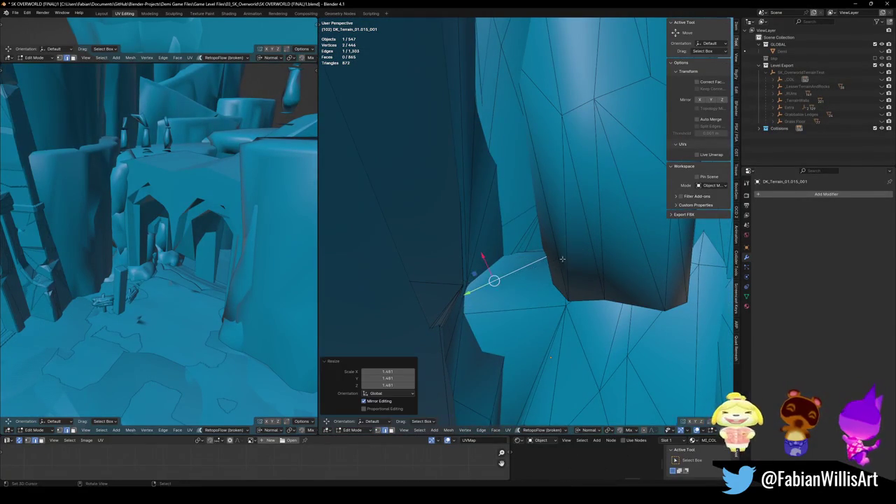
key(Escape)
mouse_move(480, 150)
middle_down()
mouse_move(495, 248)
mouse_move(578, 287)
mouse_move(538, 324)
middle_up()
- Return to Object Mode and save the blend file
key(Tab)
scroll(528, 266, down, 4)
key(ctrl+s)
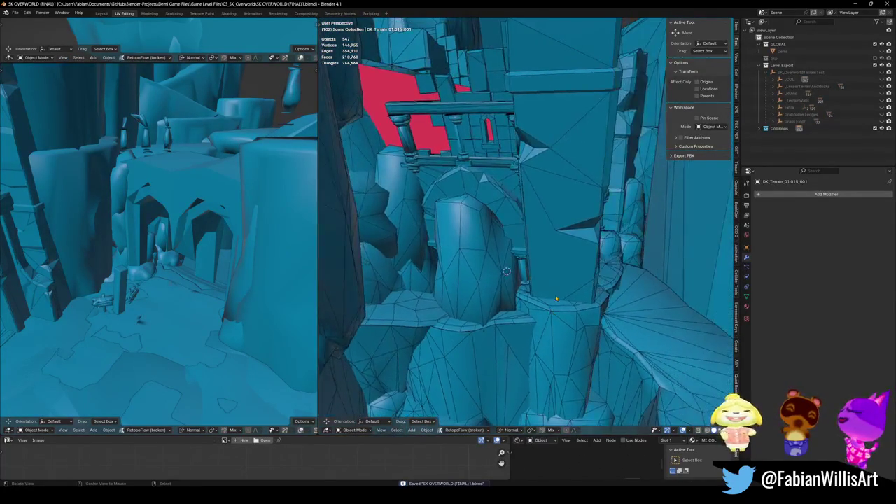
- Apply decimation on the DK_Terrain_03.043_001 rock column and pull out an edge path
mouse_move(538, 323)
middle_down()
mouse_move(578, 195)
mouse_move(508, 229)
mouse_move(450, 169)
middle_up()
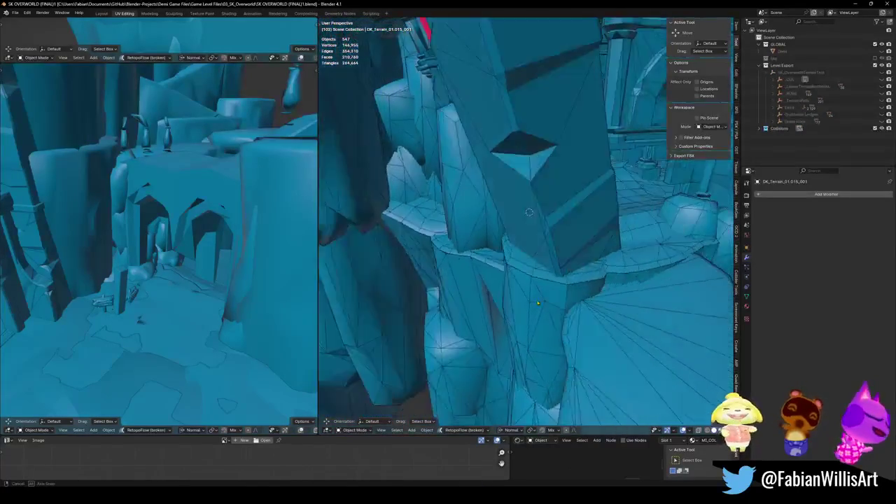
click(541, 334)
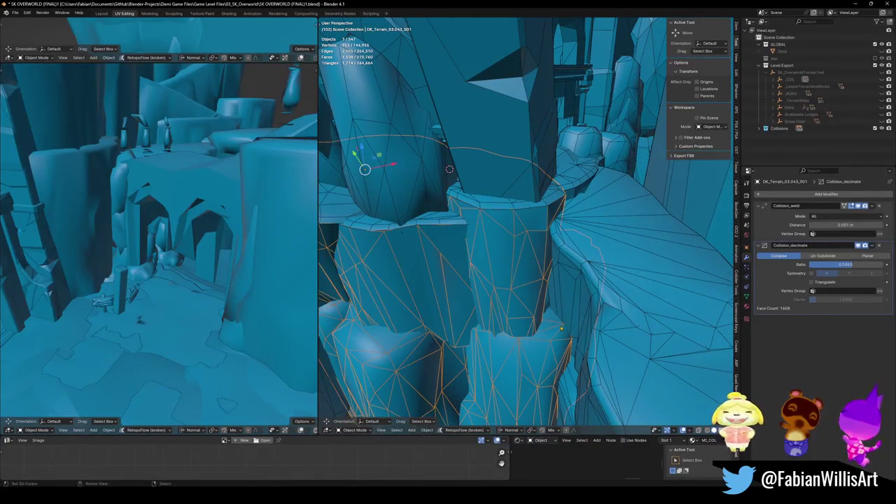
key(Tab)
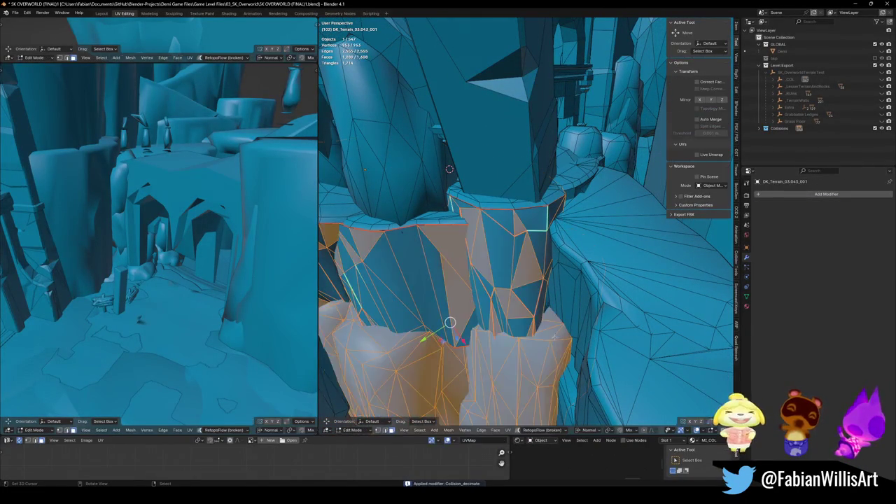
ctrl+click(514, 340)
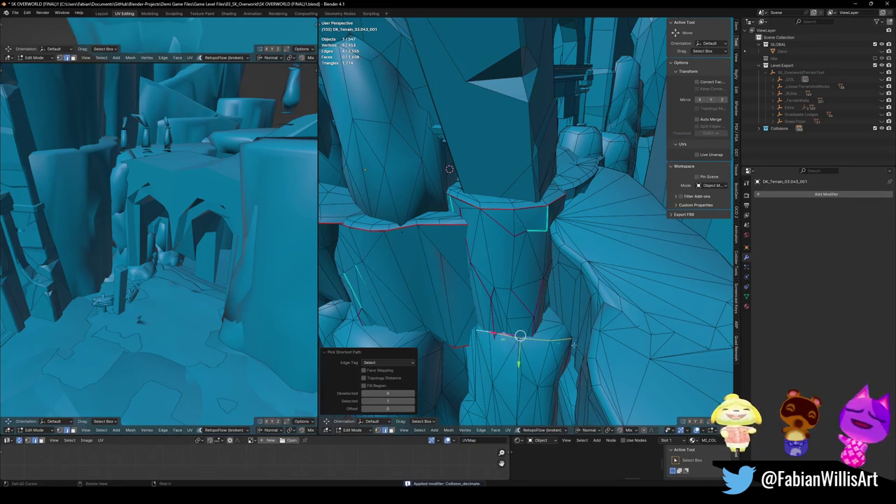
key(g)
key(Escape)
middle_drag(503, 293, 555, 385)
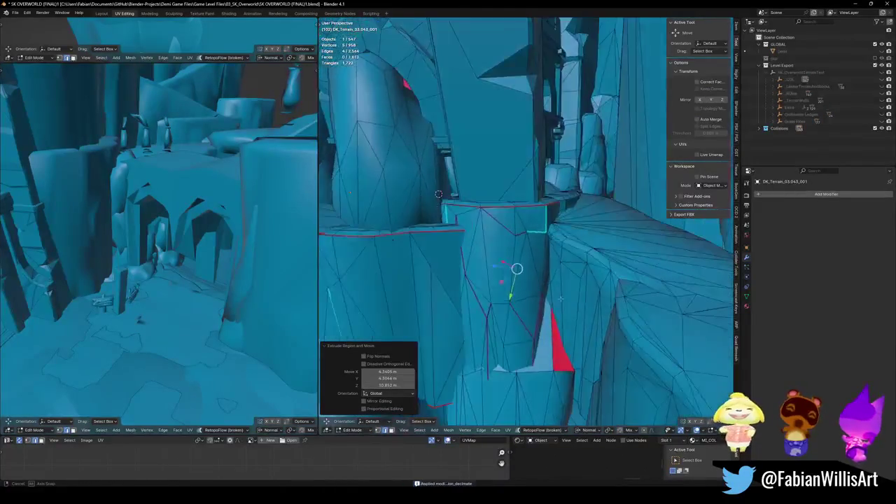
- Flip the normals of the inverted column faces and save the file
right_click(565, 379)
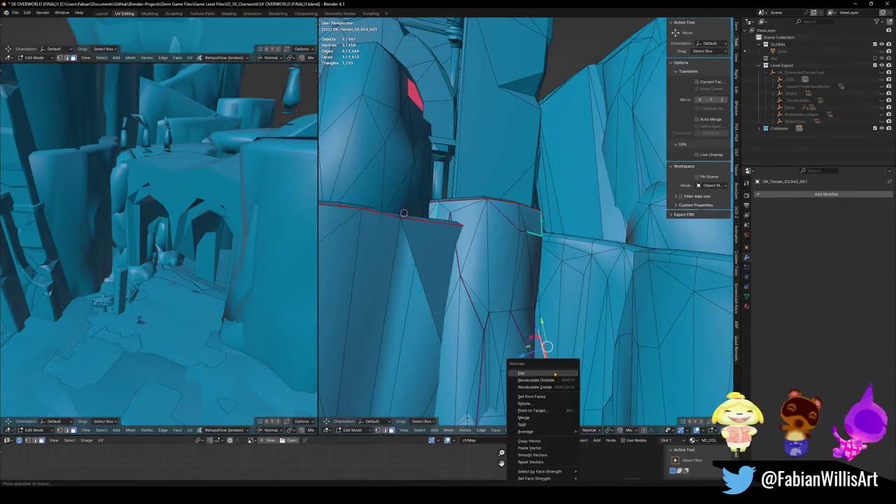
key(Tab)
mouse_move(565, 379)
middle_down()
mouse_move(524, 268)
mouse_move(472, 303)
mouse_move(532, 265)
mouse_move(595, 249)
mouse_move(530, 303)
middle_up()
key(ctrl+s)
- Extrude a longer edge path at the gap into a new face and resize it
key(Tab)
click(596, 249)
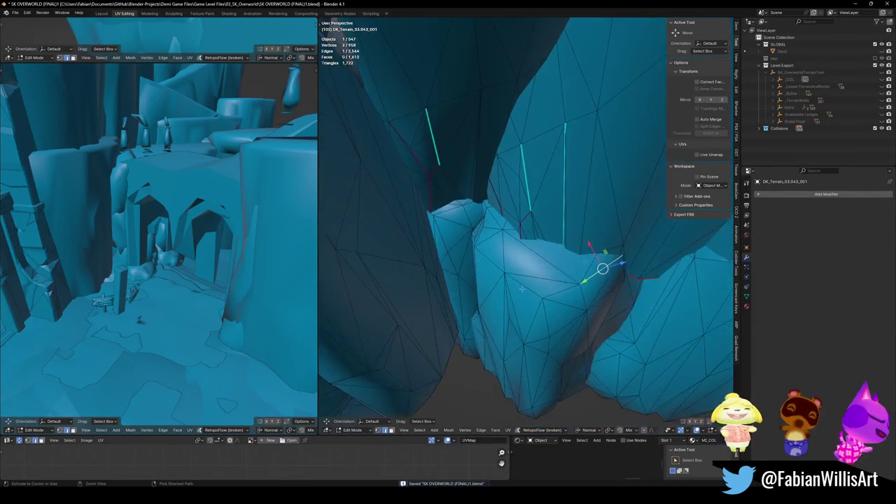
ctrl+click(531, 303)
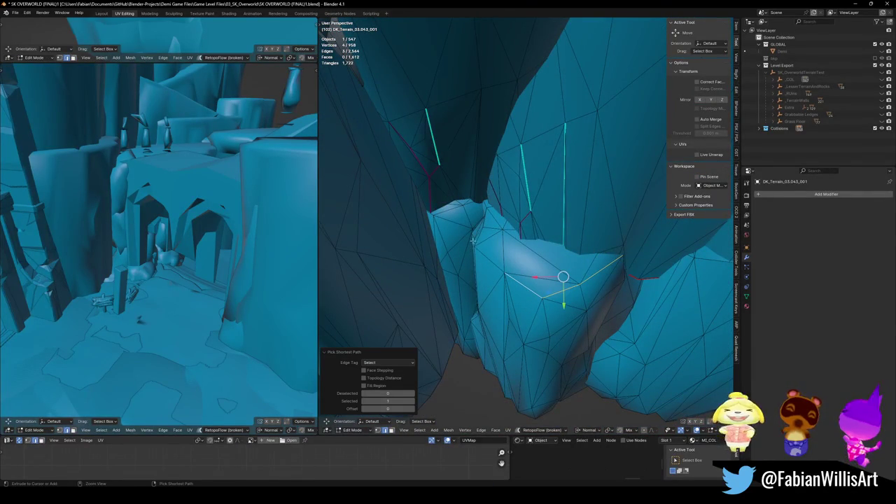
middle_drag(492, 248, 518, 253)
scroll(537, 257, up, 2)
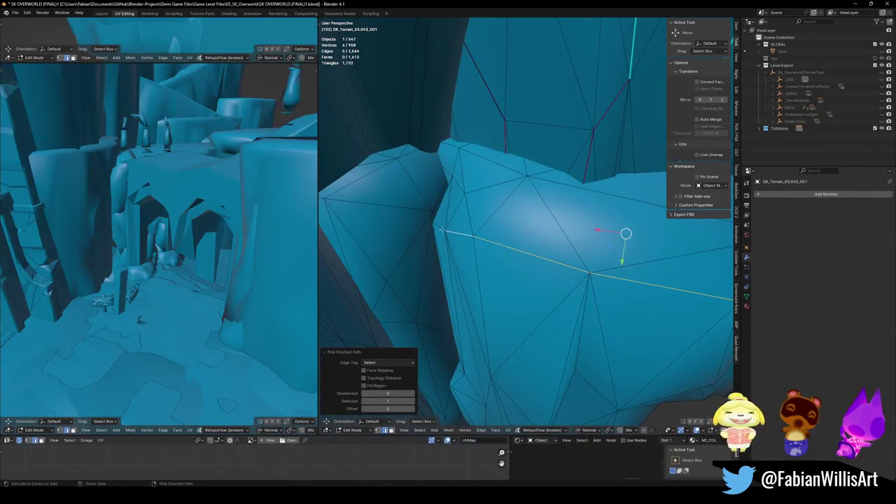
shift+click(410, 208)
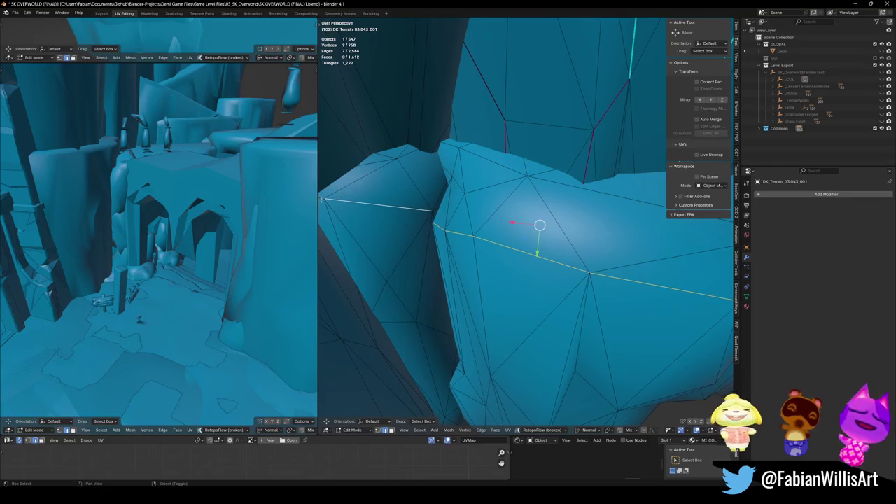
key(e)
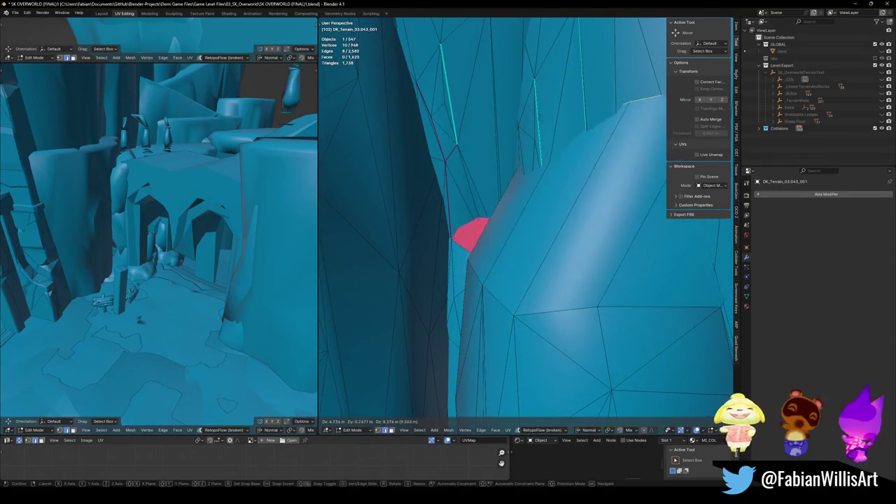
click(499, 75)
middle_drag(532, 83, 518, 194)
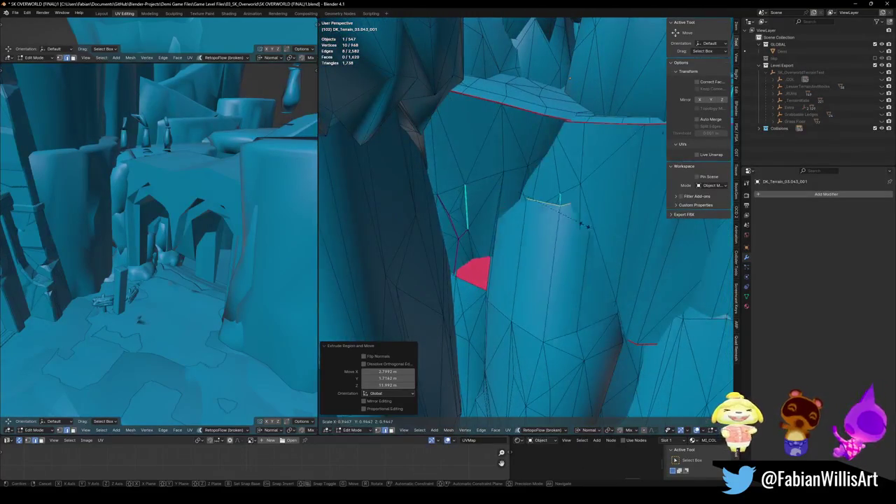
key(s)
click(568, 215)
- Delete the stray red face on the column and return to Object Mode
click(462, 274)
right_click(485, 268)
click(458, 369)
mouse_move(459, 369)
middle_down()
mouse_move(512, 295)
mouse_move(596, 278)
mouse_move(589, 289)
middle_up()
key(Tab)
scroll(512, 295, down, 5)
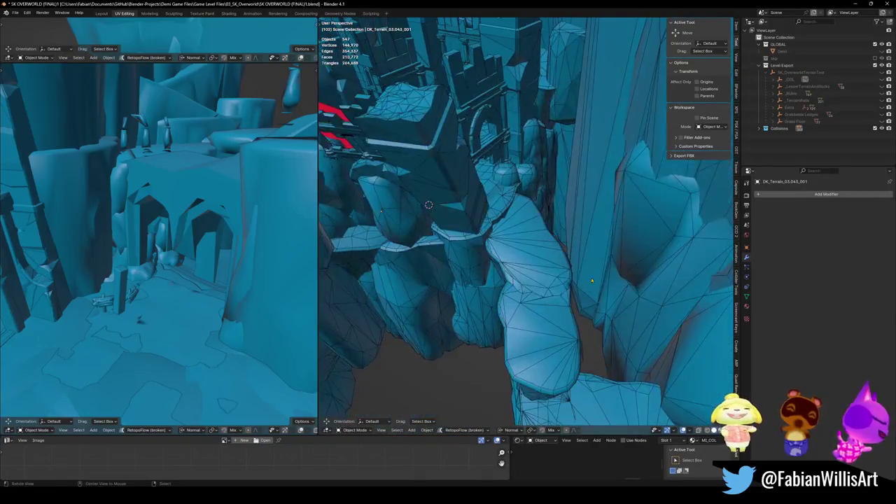
- Zoom into the terrain and save the blend file
middle_drag(554, 187, 529, 353)
scroll(449, 165, up, 5)
mouse_move(449, 165)
middle_down()
mouse_move(571, 277)
mouse_move(491, 254)
mouse_move(565, 366)
mouse_move(543, 290)
middle_up()
key(ctrl+s)
- Apply the Convex_Hull modifier on UCX_DK_Terrain_01.025_001
click(491, 254)
key(Tab)
key(Tab)
middle_drag(569, 380, 796, 225)
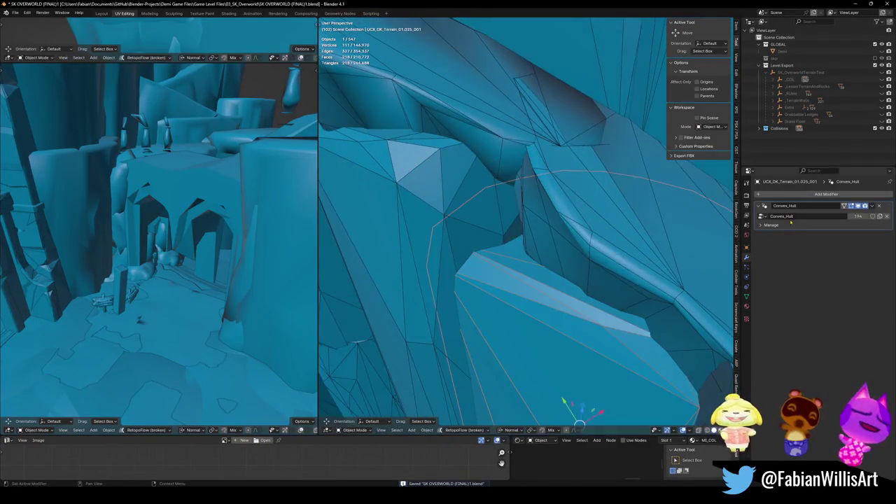
key(ctrl+a)
key(Tab)
mouse_move(531, 266)
middle_down()
mouse_move(508, 284)
mouse_move(522, 275)
middle_up()
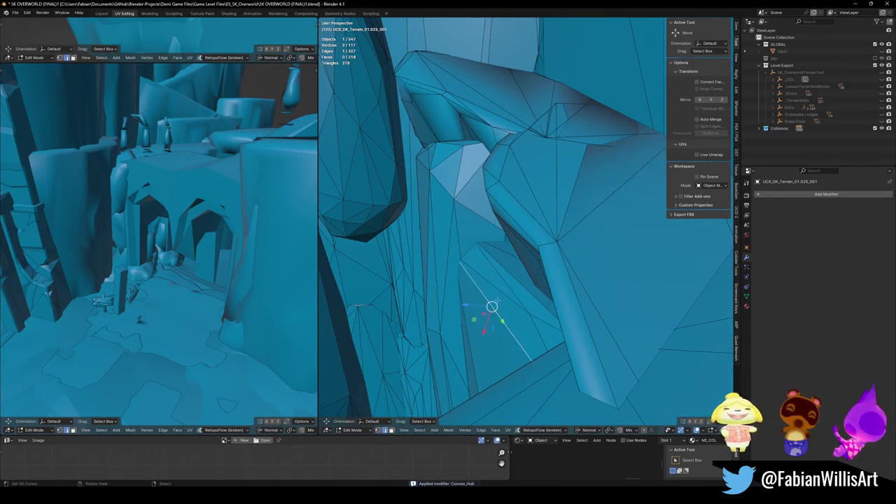
- Extrude a collider edge, shrink it to 0.540, and move it over the gap
key(e)
click(555, 194)
key(s)
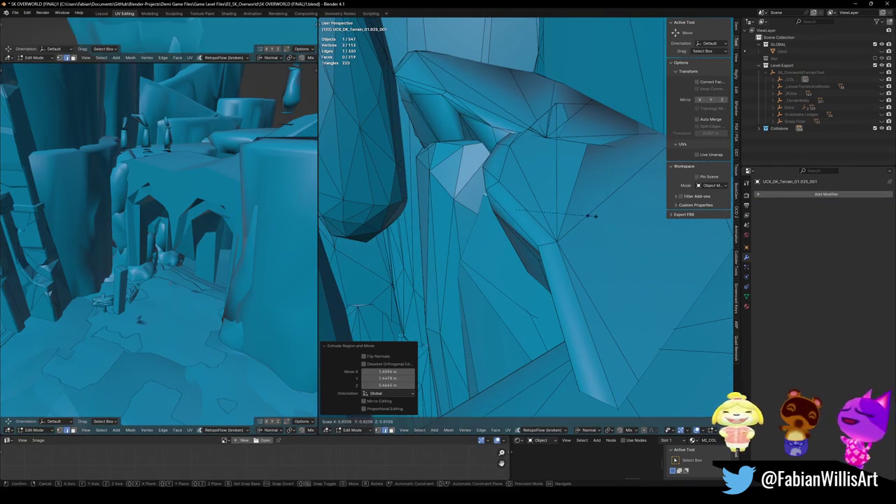
click(548, 212)
middle_drag(516, 205, 564, 215)
key(g)
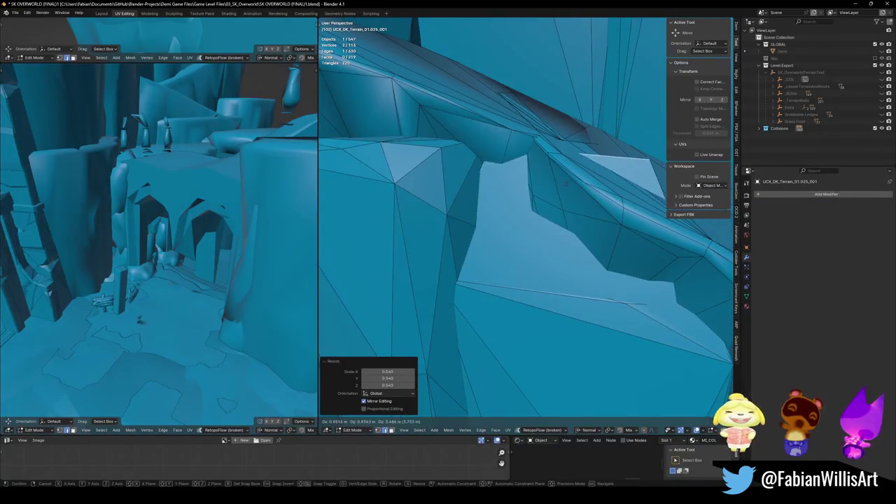
mouse_move(482, 213)
middle_down()
mouse_move(569, 215)
mouse_move(591, 251)
mouse_move(665, 245)
middle_up()
click(574, 235)
- Apply Convex_Hull on UCX_DK_Terrain_01.025, cancelling a stray extrude
key(Tab)
click(448, 294)
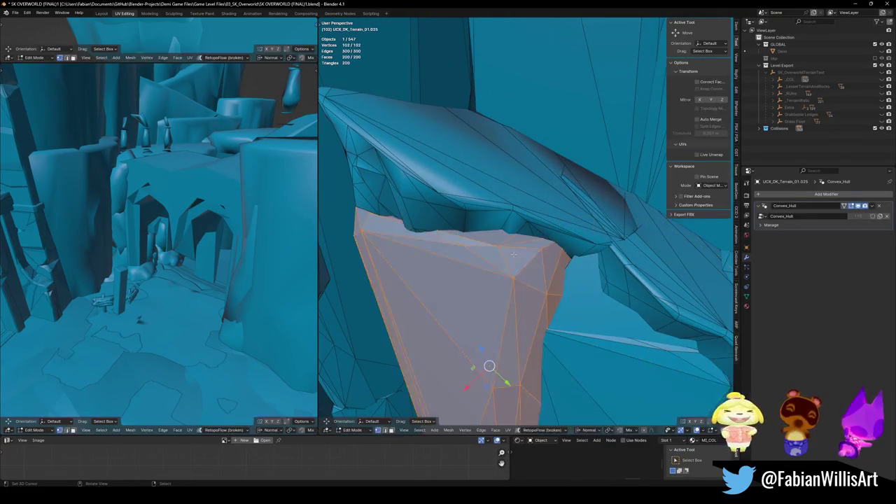
key(ctrl+a)
key(Tab)
middle_drag(490, 252, 447, 252)
key(e)
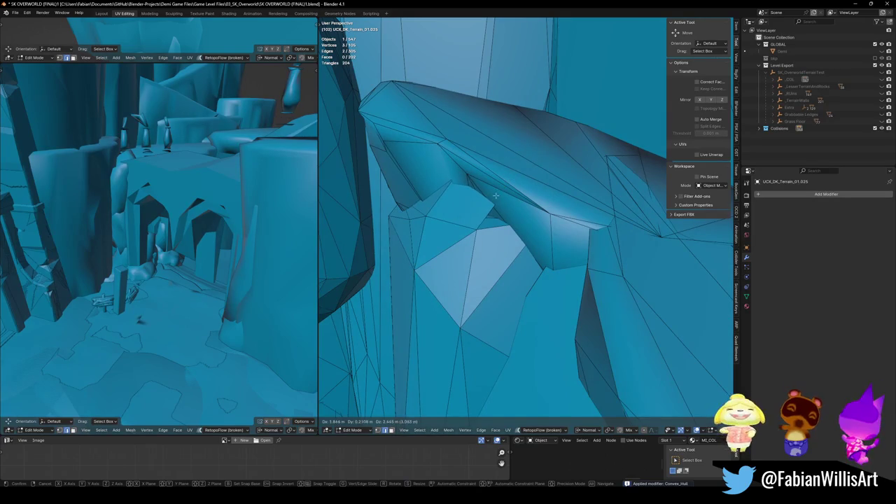
right_click(494, 196)
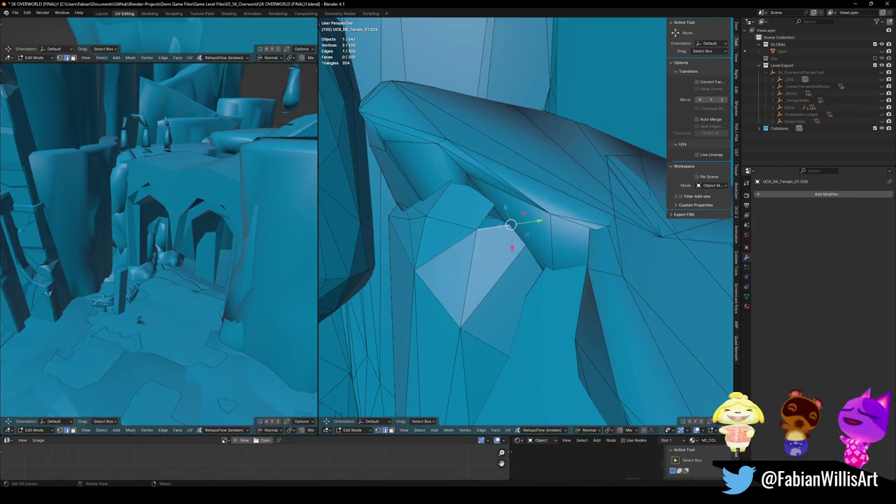
key(Escape)
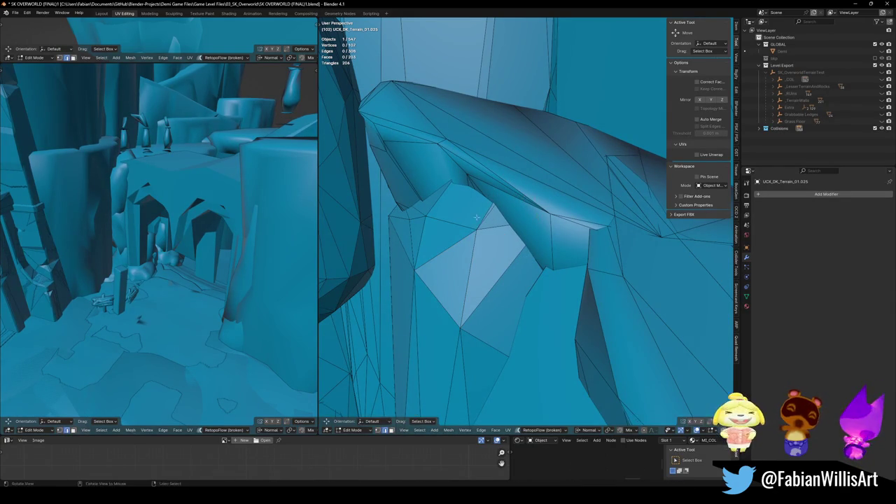
- Extrude a new face from the hole's edge, position it, and return to Object Mode
mouse_move(504, 231)
middle_down()
mouse_move(559, 269)
mouse_move(473, 268)
mouse_move(480, 256)
middle_up()
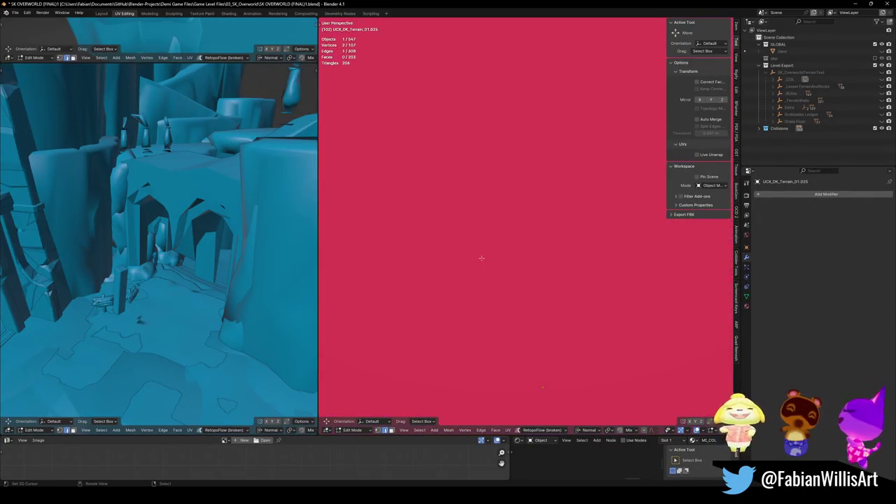
click(480, 256)
key(e)
click(515, 137)
mouse_move(515, 138)
middle_down()
mouse_move(541, 212)
mouse_move(532, 212)
middle_up()
click(554, 393)
key(Tab)
- Apply the Convex_Hull modifier on another cylinder collider and extrude its selected edges
mouse_move(554, 393)
middle_down()
mouse_move(488, 225)
mouse_move(541, 282)
middle_up()
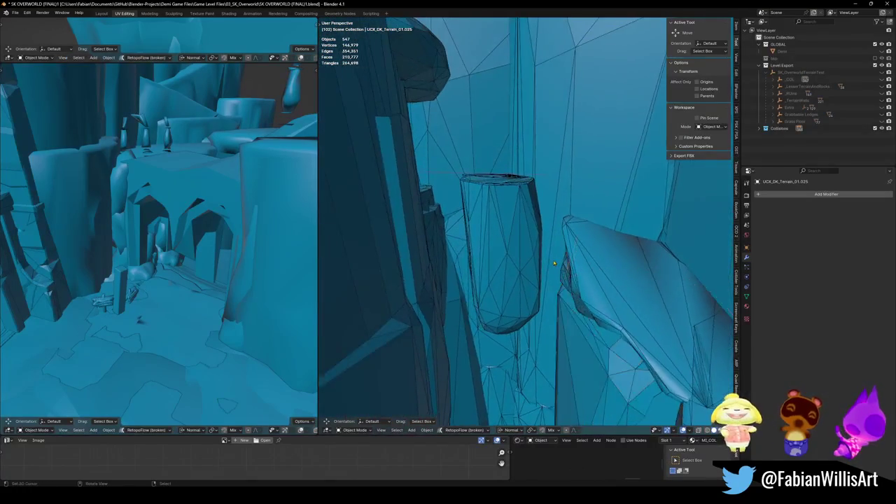
mouse_move(483, 221)
middle_down()
mouse_move(532, 276)
mouse_move(539, 262)
middle_up()
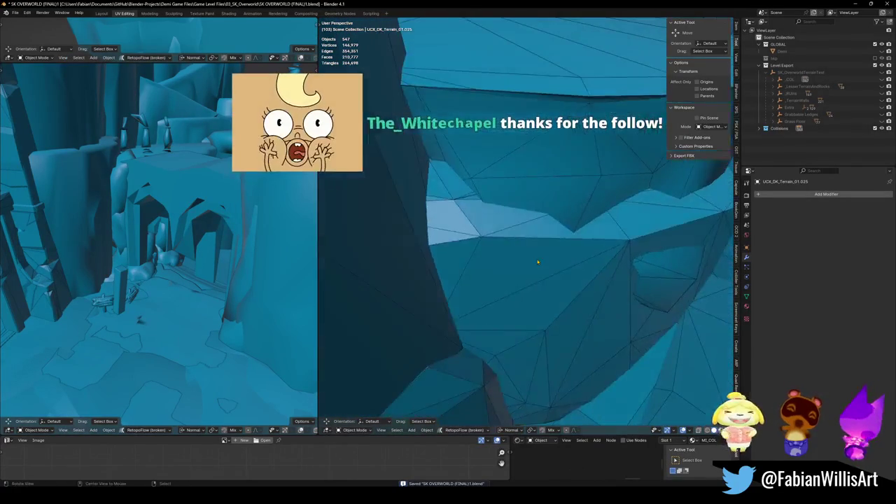
click(556, 271)
key(Tab)
key(ctrl+a)
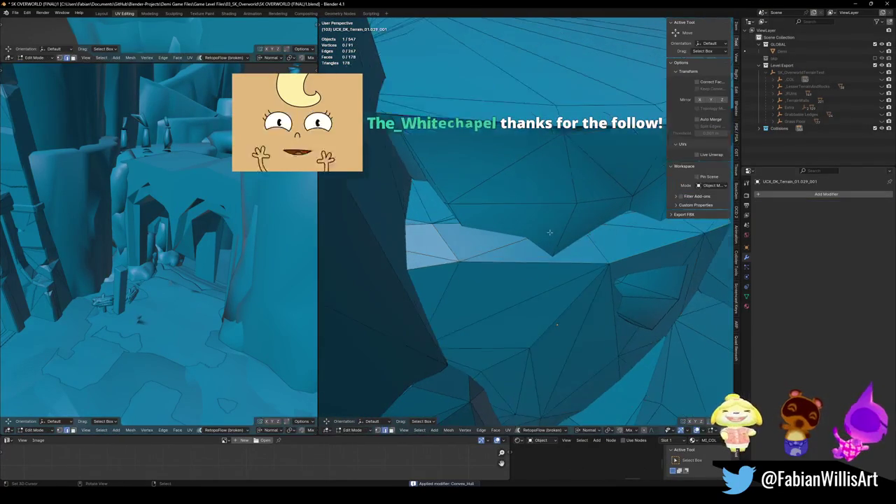
mouse_move(656, 259)
middle_down()
mouse_move(637, 253)
mouse_move(506, 296)
middle_up()
key(e)
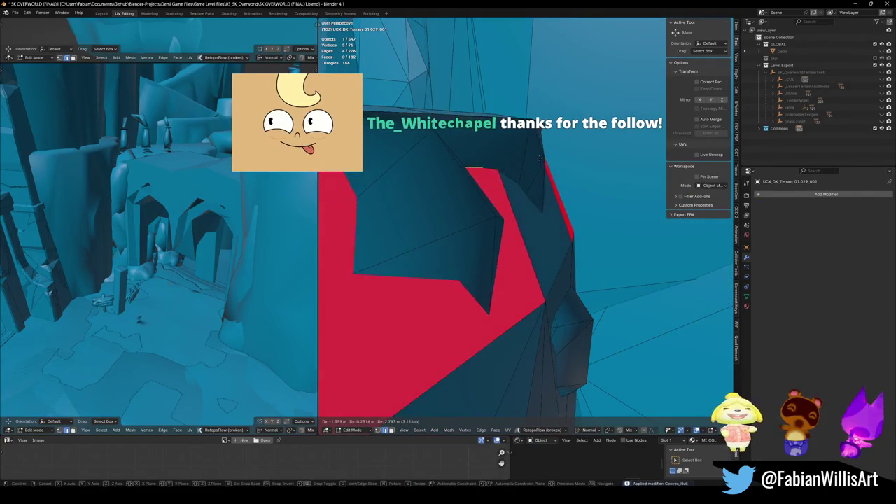
click(533, 143)
- Scale the extruded edges to 1.227 and move the new faces into place
middle_drag(533, 143, 544, 200)
key(s)
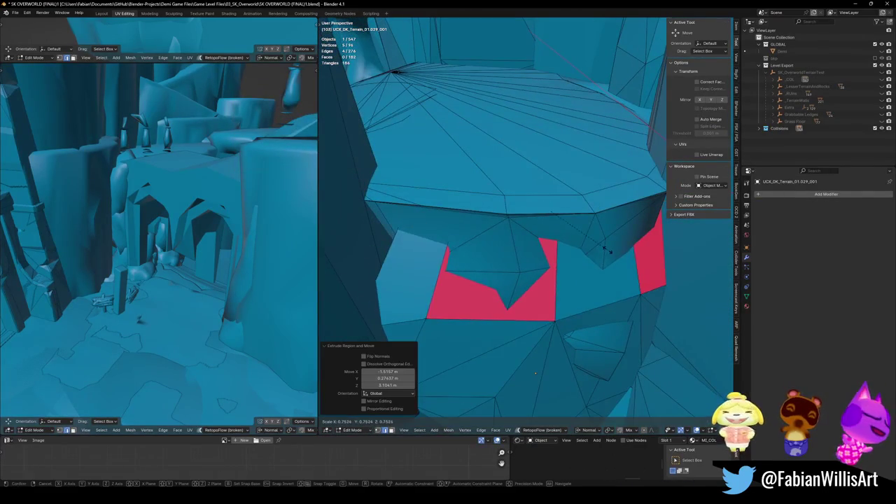
click(613, 247)
key(Escape)
middle_drag(548, 210, 546, 205)
key(s)
click(638, 229)
key(g)
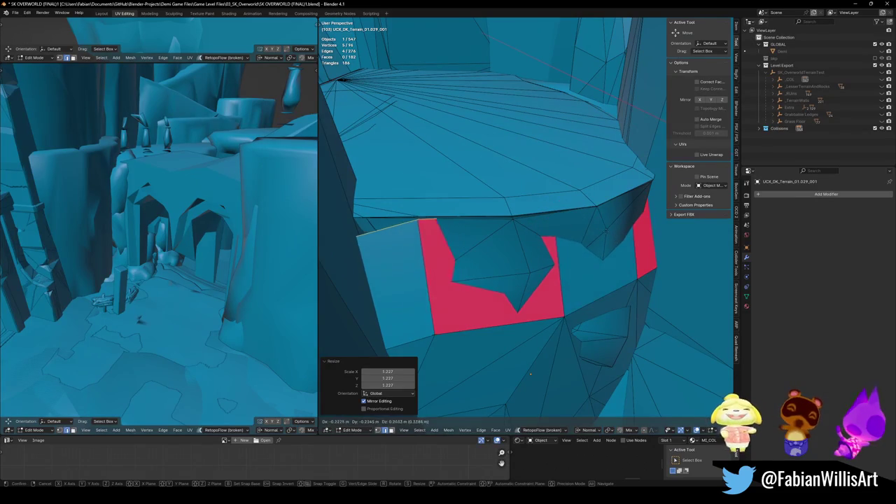
key(g)
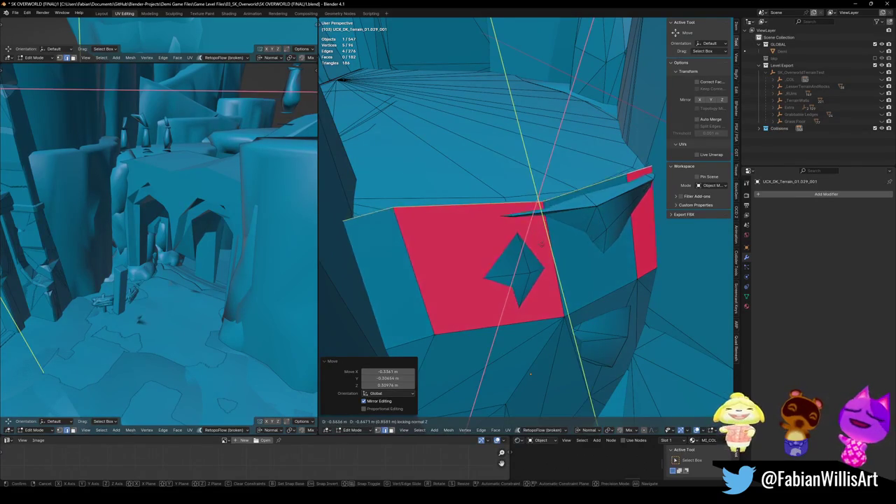
key(Escape)
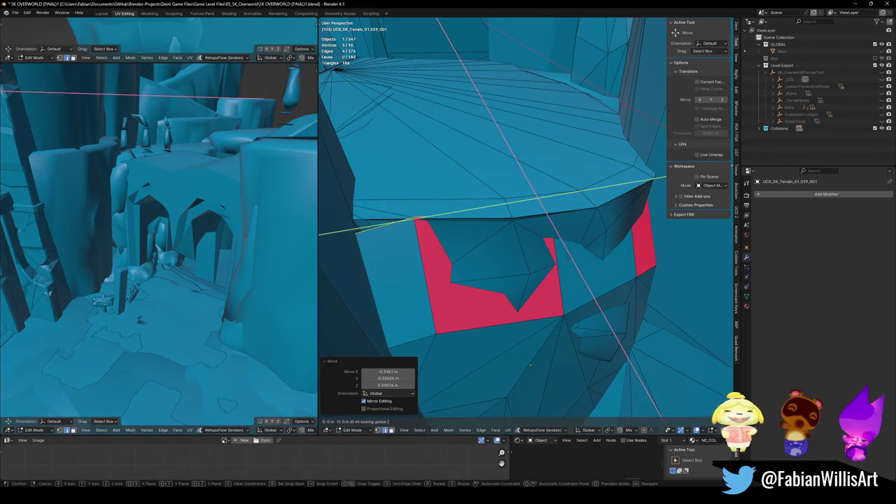
middle_drag(564, 259, 575, 245)
key(g)
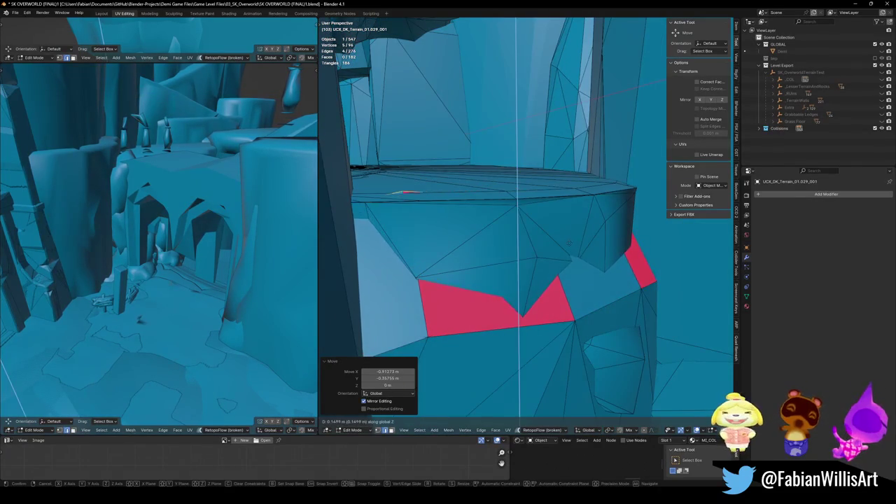
shift+click(567, 300)
- Flip the red faces on UCX_DK_Terrain_01.029_001 outward and save the file
shift+click(632, 256)
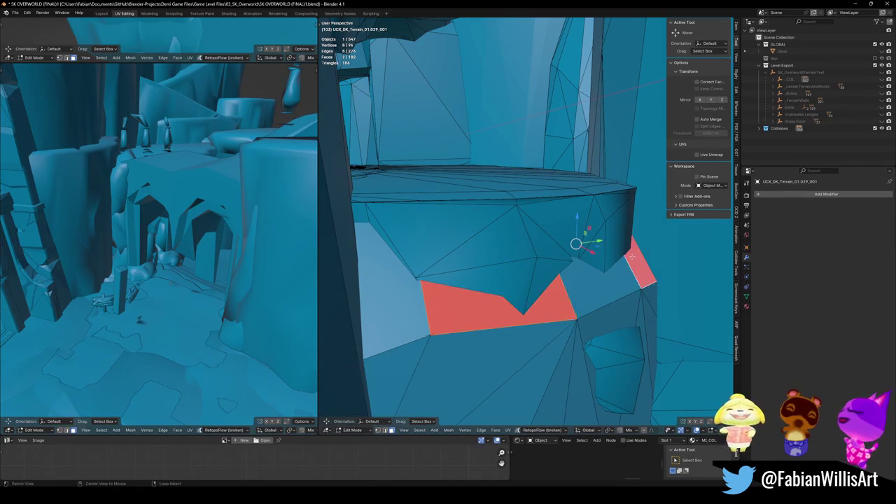
click(632, 259)
key(Tab)
key(ctrl+s)
middle_drag(632, 259, 560, 252)
- Fly through the courtyard and over the platform in walk mode, then unhide all 1,196 objects
key(shift+grave)
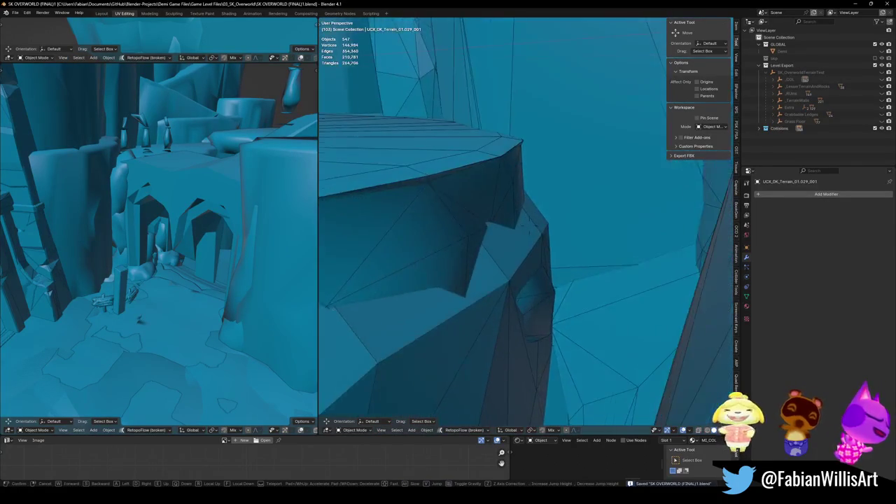
key(s)
key(w)
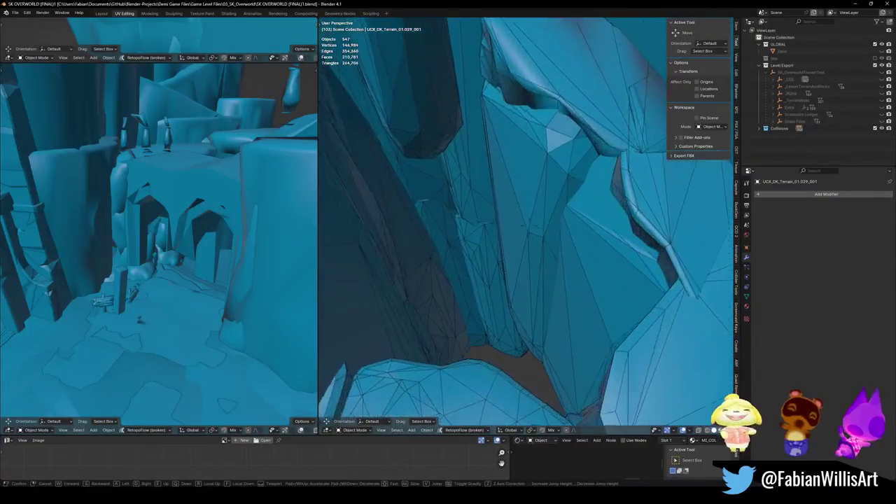
key(s)
key(w)
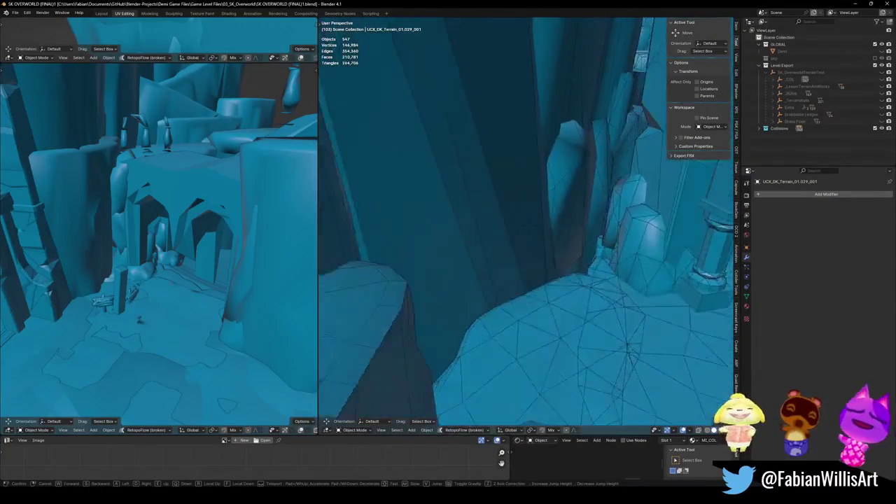
key(s)
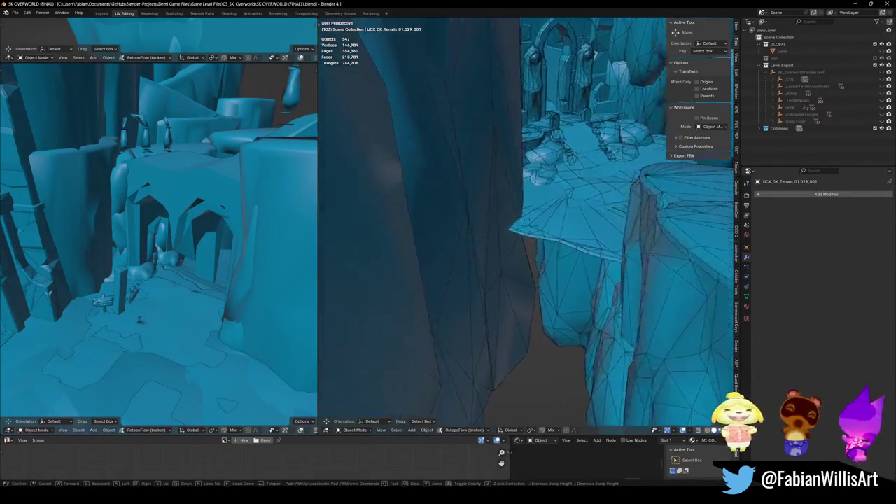
key(e)
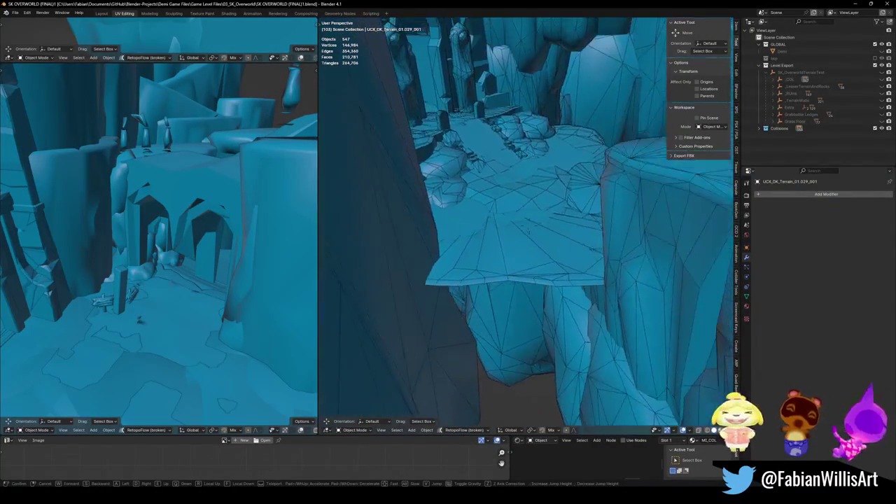
key(e)
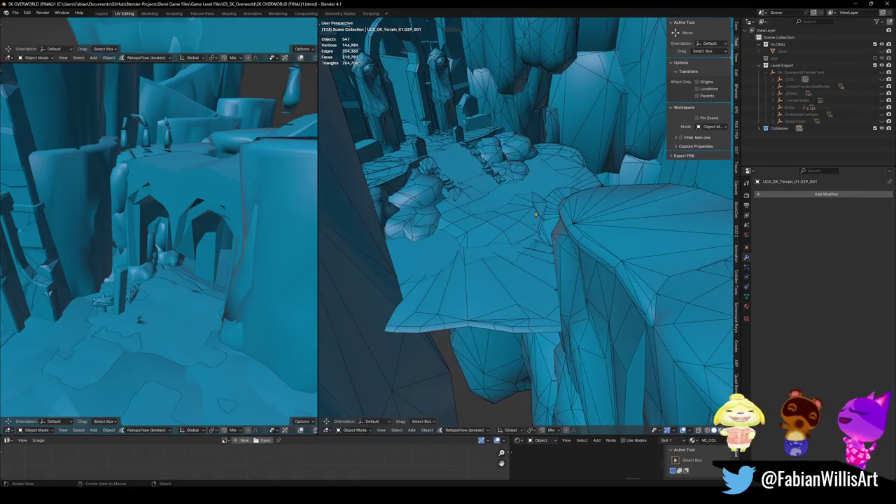
click(501, 335)
key(alt+h)
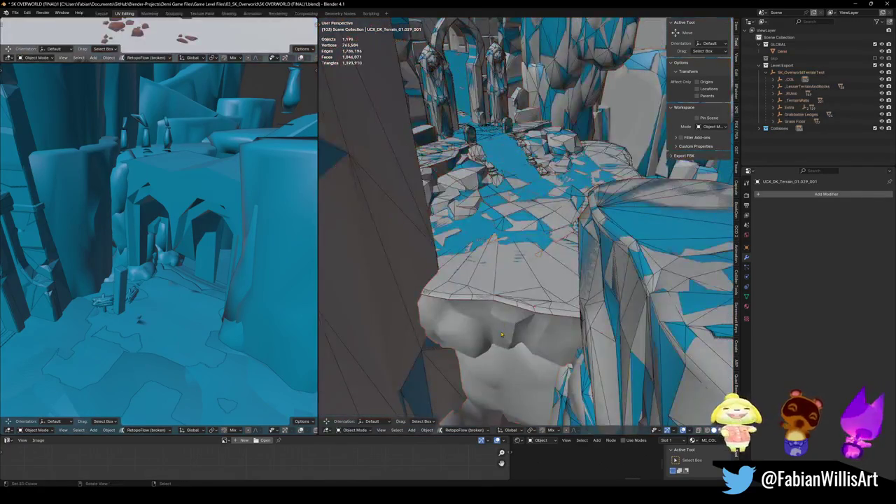
- Create a simplified collider from the grey rock DK_Terrain_01.242 and save
mouse_move(514, 332)
middle_down()
mouse_move(524, 257)
mouse_move(528, 272)
middle_up()
key(shift+alt+c)
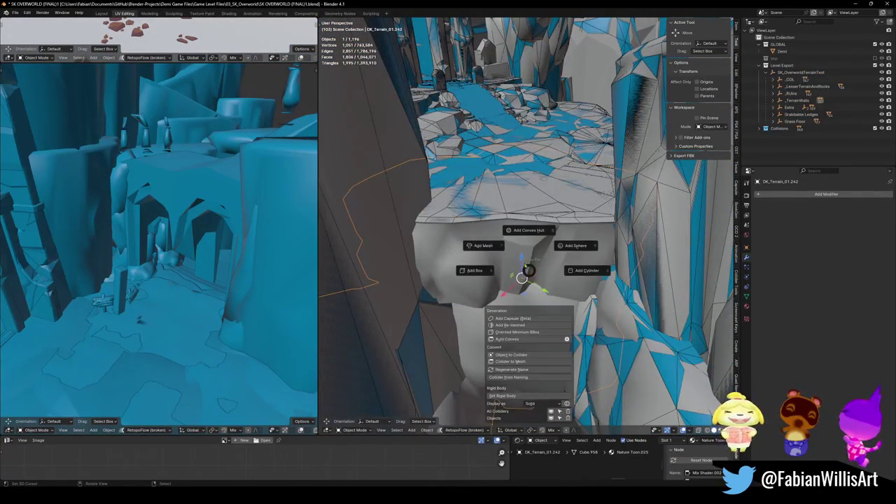
click(483, 245)
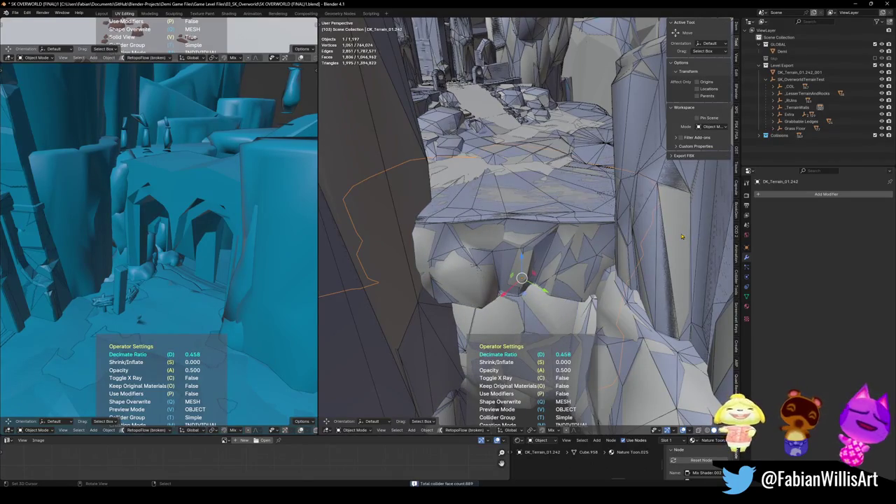
click(681, 237)
key(ctrl+s)
- Parent the new collider to _COL with Keep Transform and save
click(789, 86)
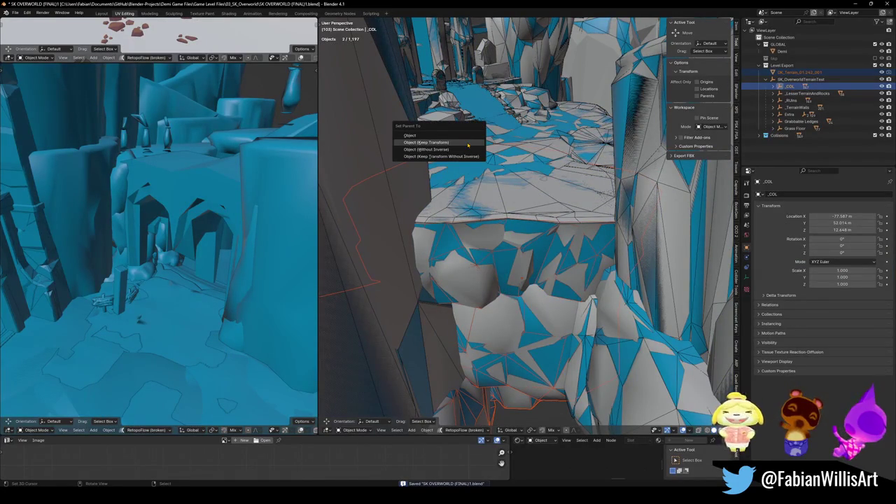
click(467, 143)
key(alt+a)
key(ctrl+s)
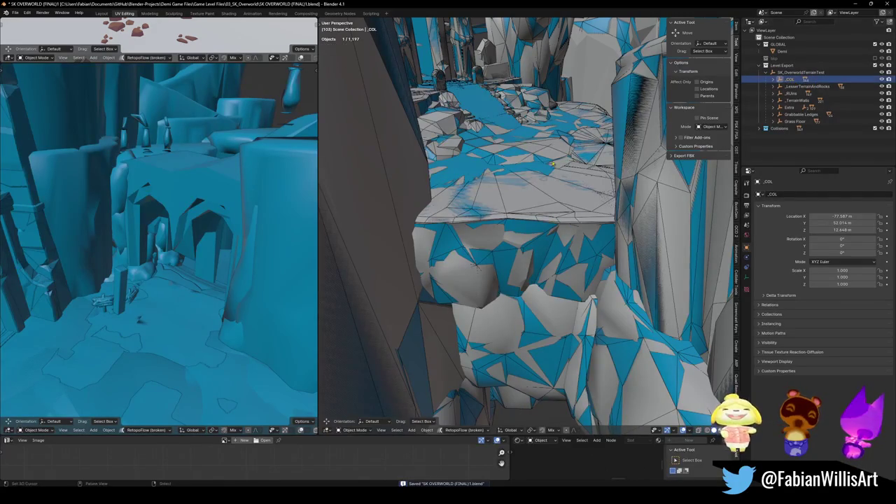
- Move all 548 children of _COL into the Collisions collection
key(q)
click(536, 124)
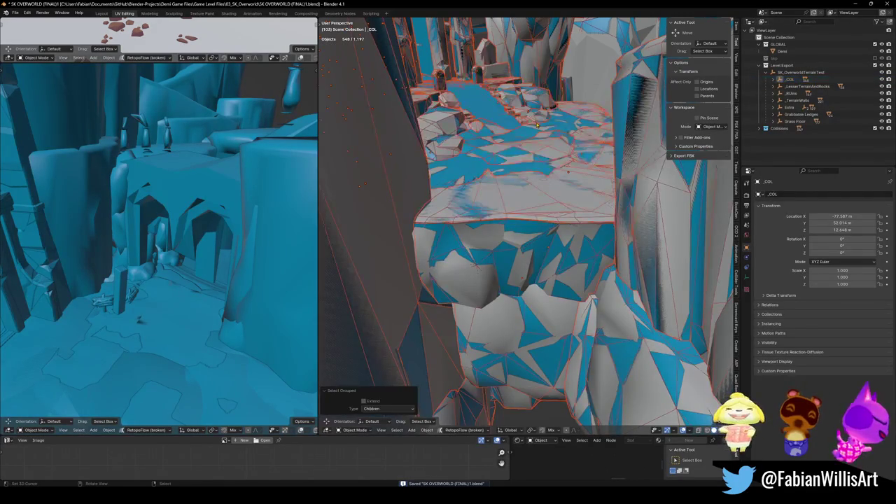
click(536, 122)
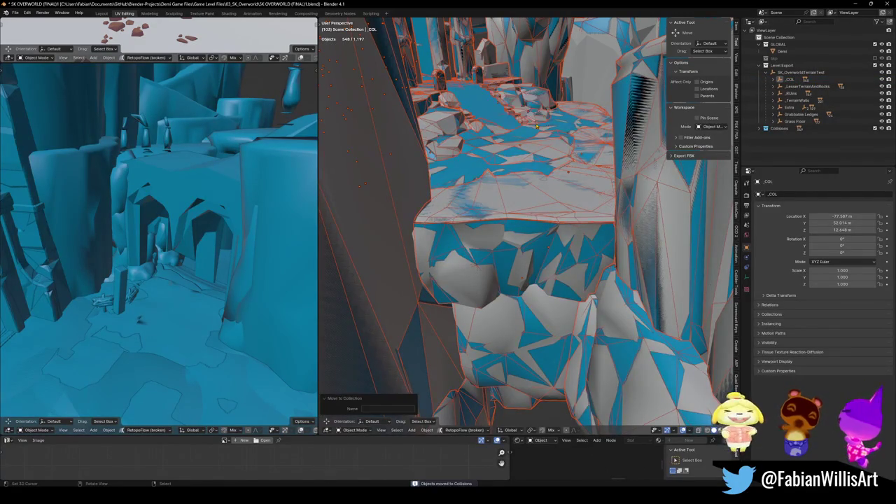
key(alt+a)
mouse_move(531, 249)
middle_down()
mouse_move(543, 263)
mouse_move(548, 224)
mouse_move(570, 269)
middle_up()
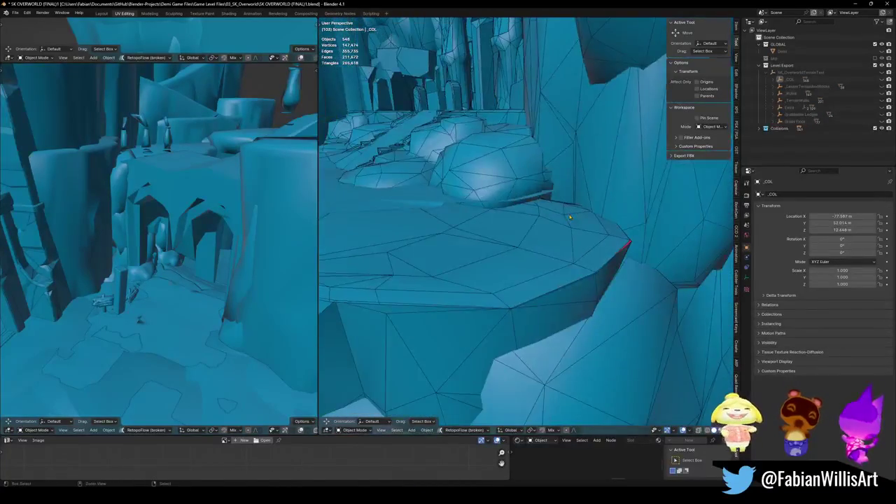
- Apply the weld and decimate modifiers on DK_Terrain_00.006_001 and enter Edit Mode
key(ctrl+s)
click(570, 268)
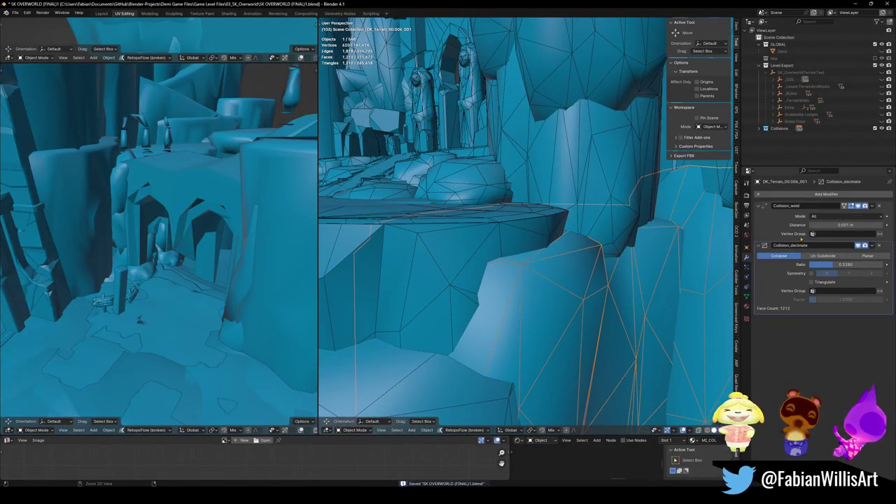
key(ctrl+a)
key(ctrl+a)
mouse_move(560, 265)
middle_down()
mouse_move(554, 284)
mouse_move(547, 253)
mouse_move(493, 278)
middle_up()
key(Tab)
- Extend the ledge edge with new faces, scaled and moved to seal the gap
middle_drag(547, 284, 553, 241)
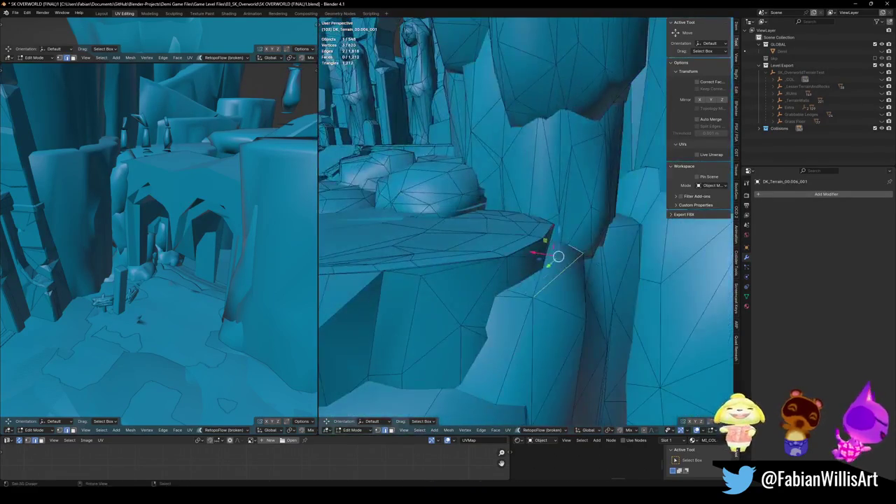
key(g)
click(575, 229)
key(s)
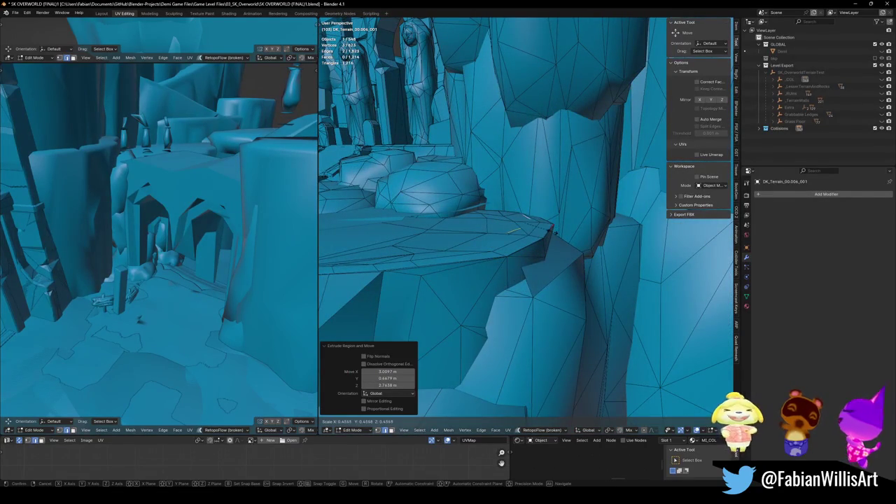
click(550, 236)
key(g)
click(536, 233)
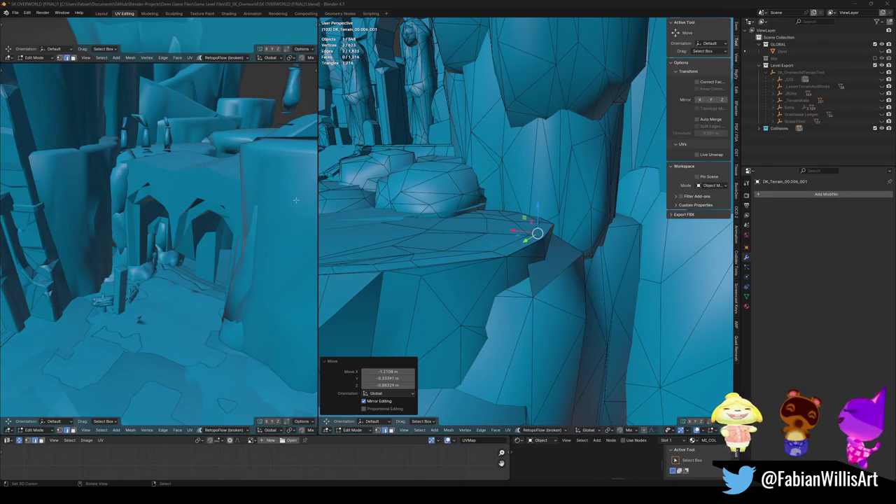
mouse_move(537, 233)
middle_down()
mouse_move(547, 212)
mouse_move(505, 254)
middle_up()
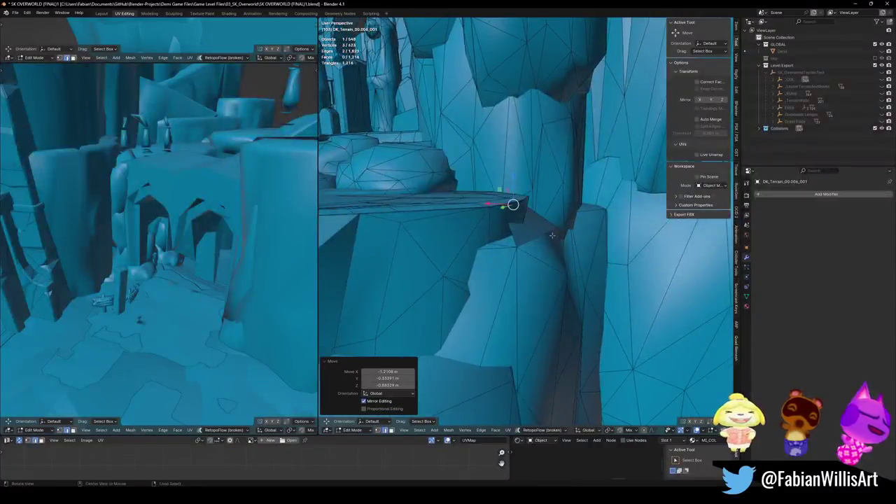
- Check the patched mesh, return to Object Mode and select the neighbouring terrain collider
key(a)
mouse_move(505, 254)
middle_down()
mouse_move(461, 297)
mouse_move(579, 249)
mouse_move(507, 273)
middle_up()
key(alt+a)
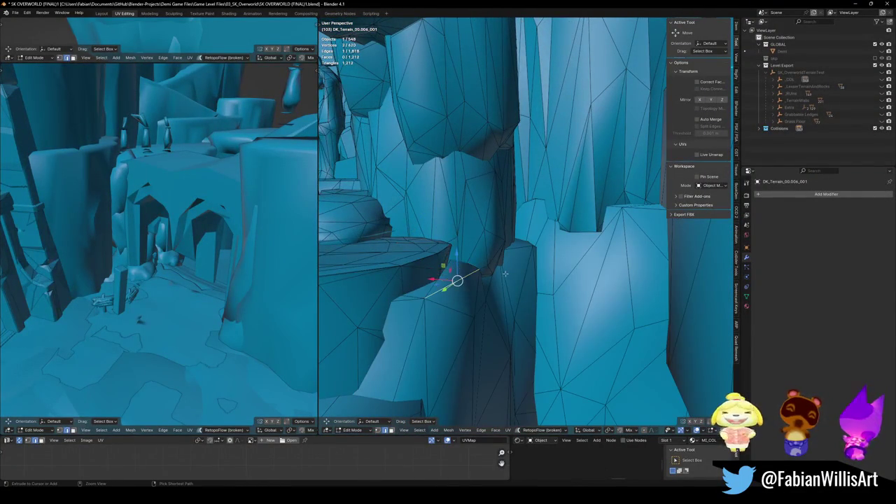
middle_drag(487, 271, 487, 319)
key(Tab)
click(487, 319)
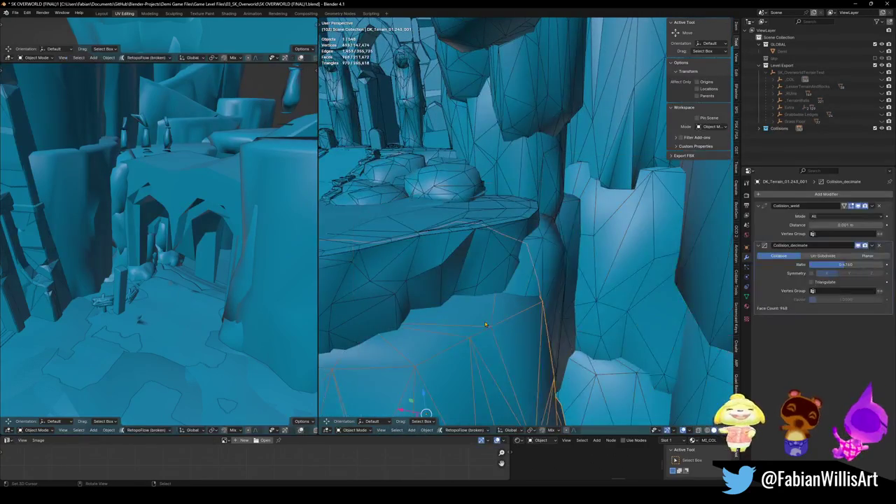
- Apply the collision modifiers, then extrude the gap edge and lift it about 0.55 m on Z
key(ctrl+x)
key(ctrl+x)
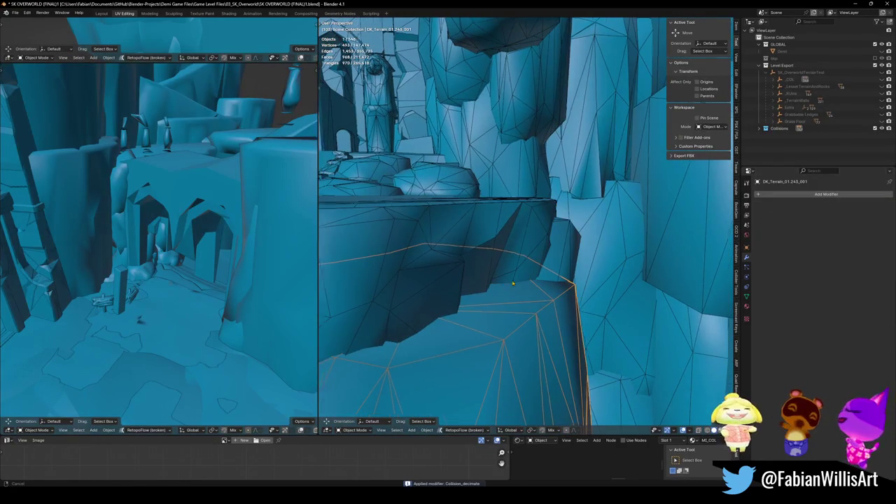
key(Tab)
middle_drag(503, 289, 545, 306)
click(545, 306)
mouse_move(582, 273)
middle_down()
mouse_move(544, 304)
mouse_move(558, 310)
middle_up()
key(g)
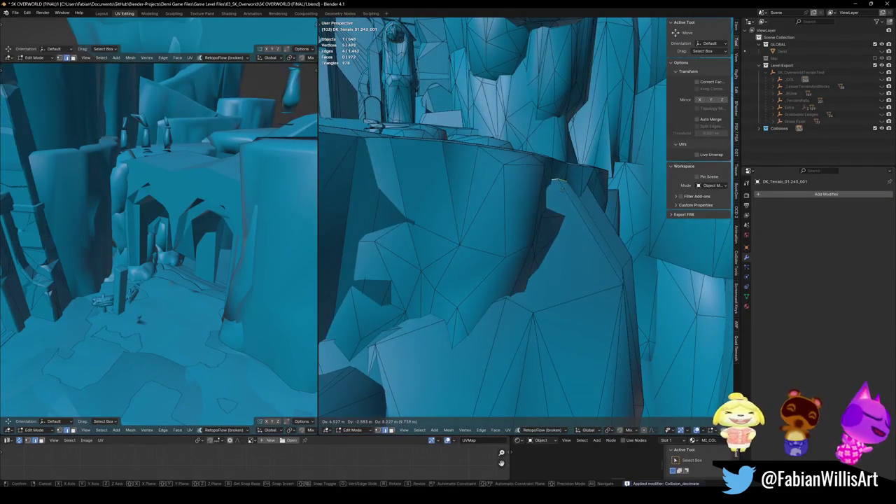
click(559, 183)
middle_drag(560, 175, 606, 243)
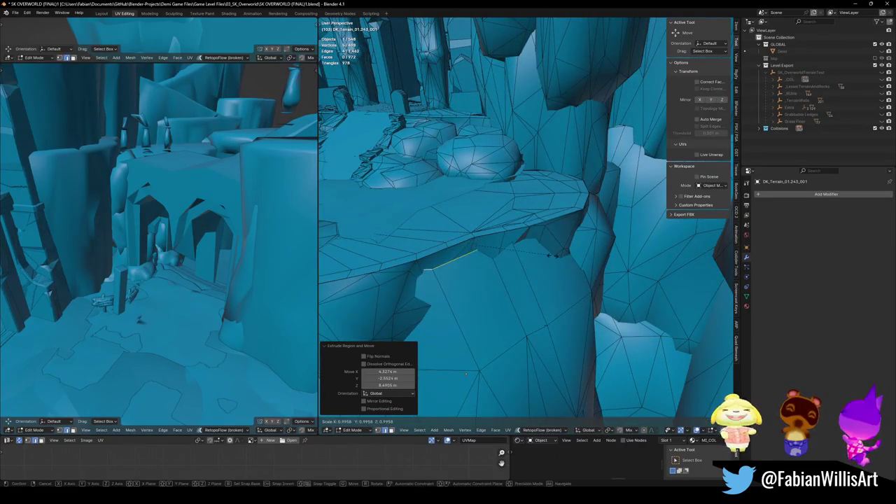
key(s)
middle_drag(466, 373, 549, 275)
key(Escape)
mouse_move(527, 236)
middle_down()
mouse_move(564, 251)
mouse_move(467, 280)
mouse_move(545, 240)
mouse_move(523, 264)
middle_up()
key(g)
key(z)
click(564, 245)
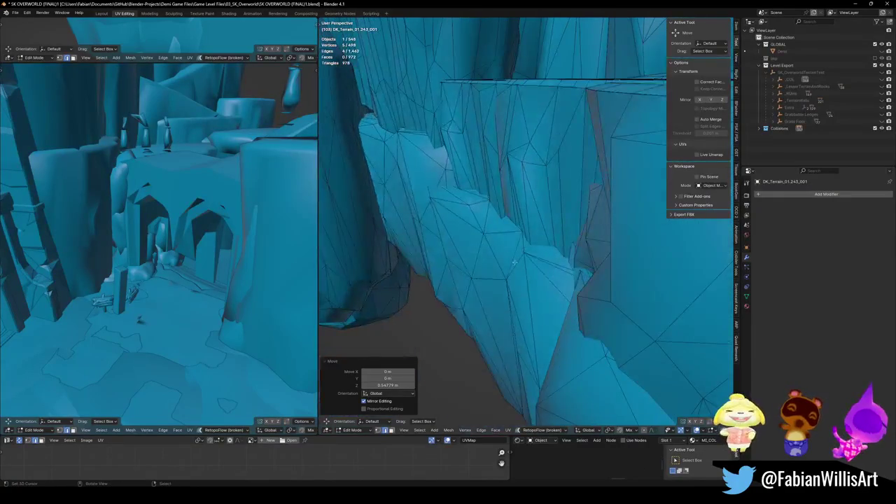
- Flip the normal of the new face on DK_Terrain_01.243_001
click(523, 265)
click(533, 260)
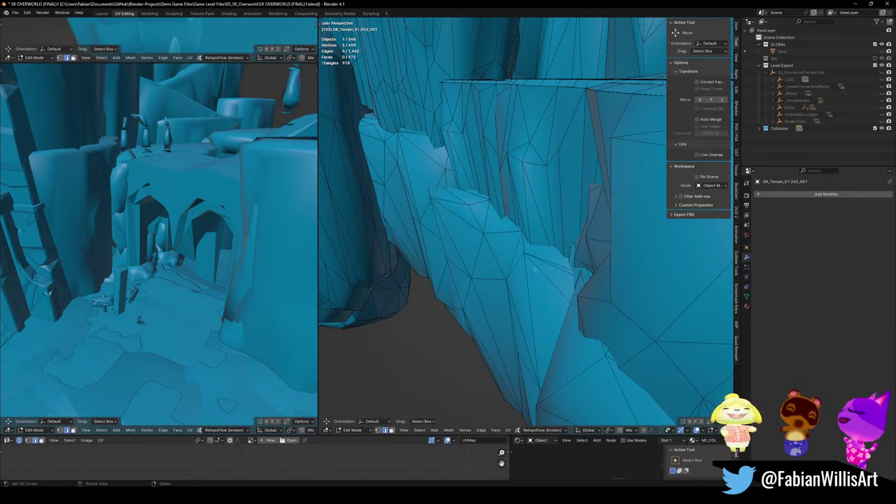
middle_drag(520, 242, 613, 254)
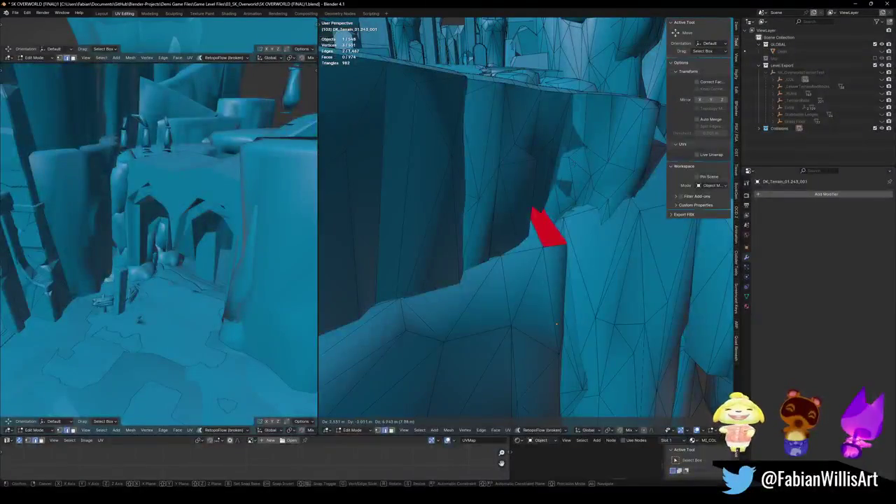
right_click(553, 205)
right_click(549, 214)
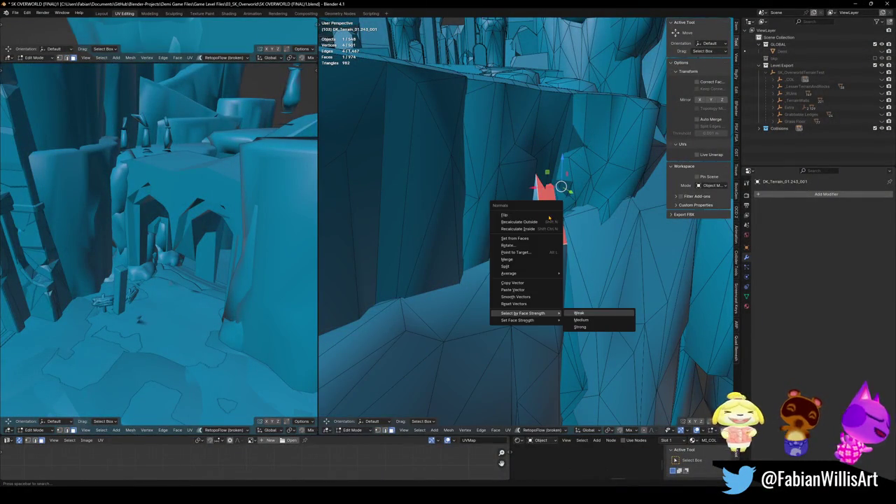
click(602, 316)
mouse_move(601, 316)
middle_down()
mouse_move(483, 240)
mouse_move(500, 276)
middle_up()
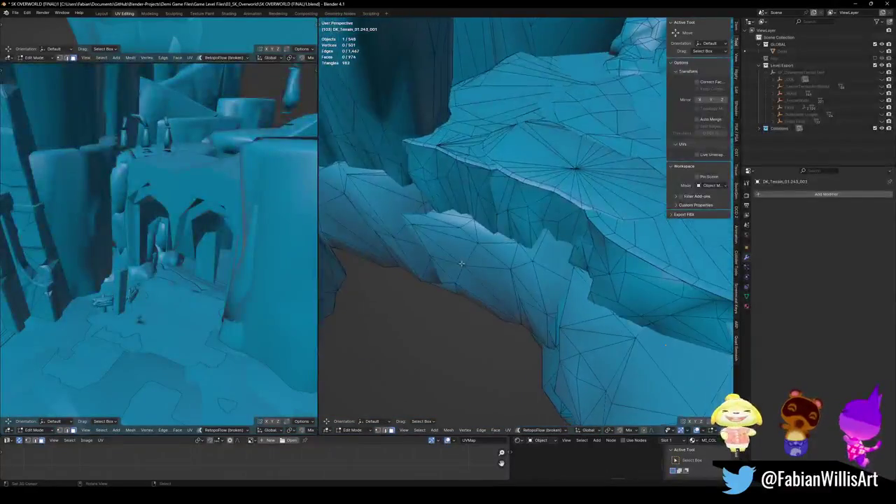
- Extrude the edges bordering the remaining gap into new faces covering it
scroll(500, 275, up, 3)
click(515, 225)
key(alt+a)
mouse_move(514, 225)
middle_down()
mouse_move(506, 205)
mouse_move(522, 194)
mouse_move(504, 224)
mouse_move(458, 210)
mouse_move(480, 210)
middle_up()
click(503, 224)
key(e)
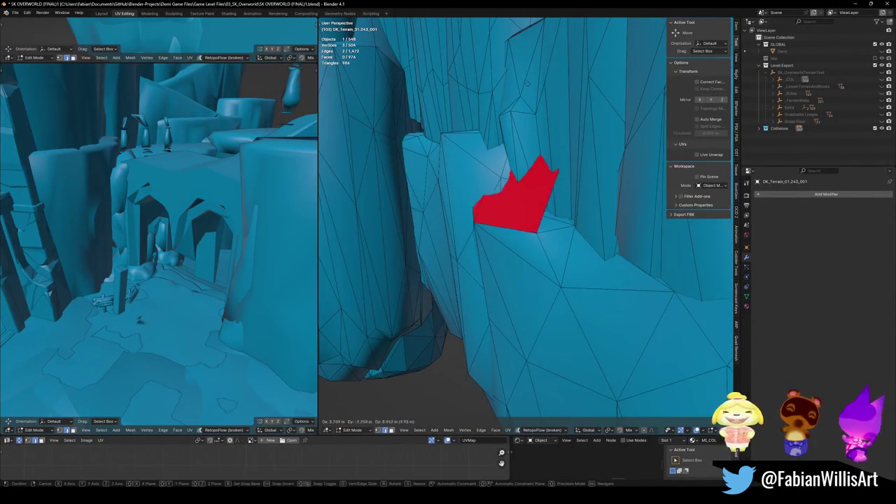
click(523, 70)
key(alt+a)
mouse_move(524, 70)
middle_down()
mouse_move(546, 223)
mouse_move(510, 220)
middle_up()
key(e)
click(523, 185)
key(alt+a)
mouse_move(524, 185)
middle_down()
mouse_move(491, 202)
mouse_move(476, 231)
mouse_move(509, 276)
mouse_move(440, 262)
middle_up()
- Flip the new faces' normals, return to Object Mode and save
click(452, 208)
key(Tab)
key(alt+a)
key(ctrl+s)
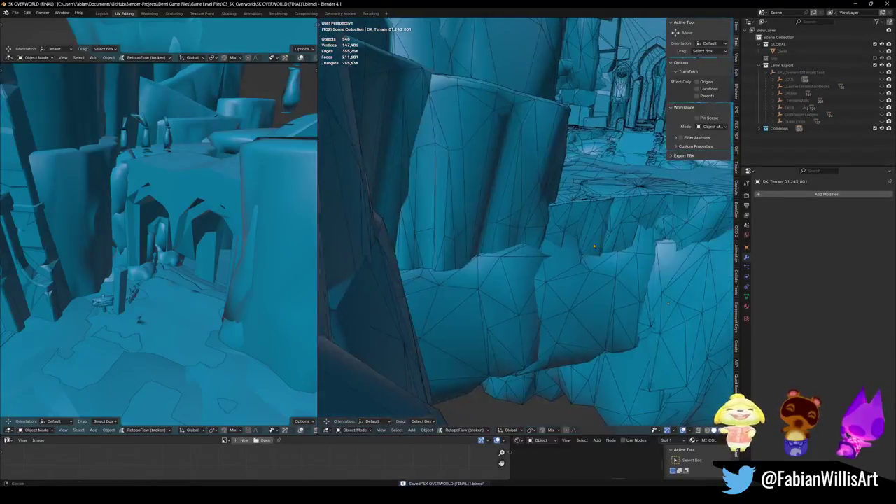
- Extrude an edge of DK_Terrain_01.243_001 over the wall gap and flip the new faces' normals
scroll(439, 262, up, 3)
click(531, 280)
key(Tab)
mouse_move(532, 279)
middle_down()
mouse_move(509, 233)
mouse_move(520, 230)
middle_up()
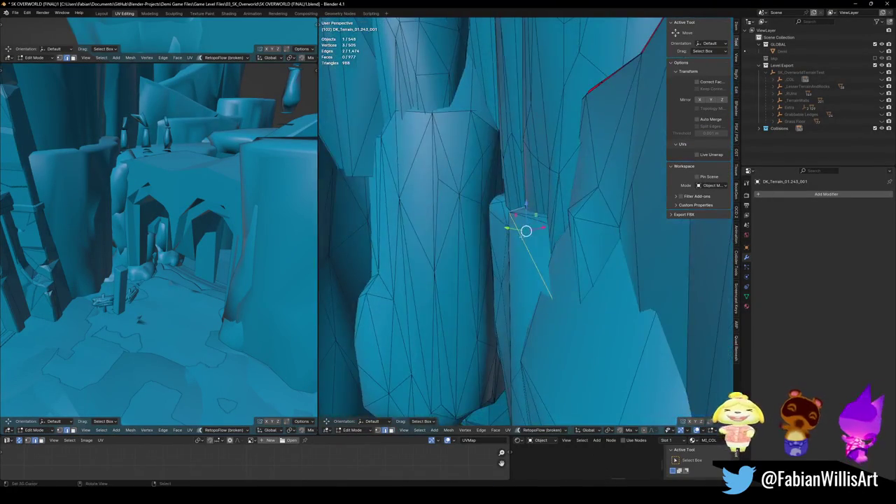
key(e)
middle_drag(557, 105, 529, 209)
mouse_move(463, 206)
middle_down()
mouse_move(567, 225)
mouse_move(482, 227)
middle_up()
click(504, 210)
key(Tab)
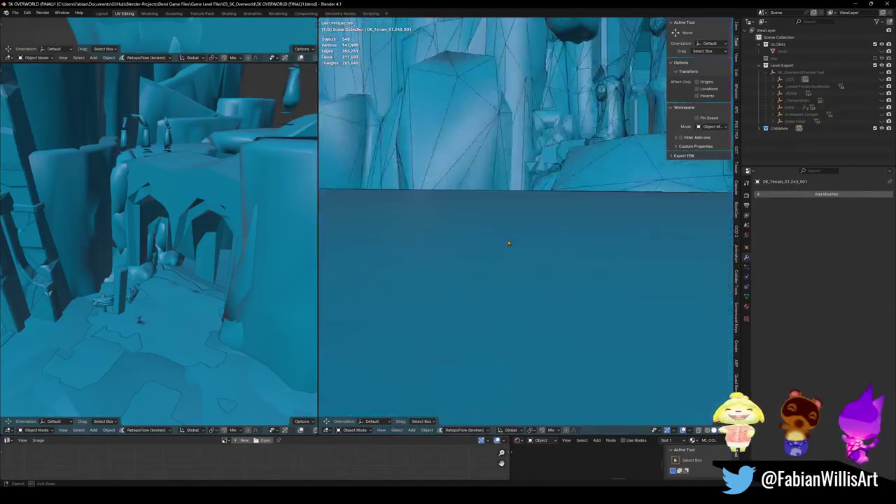
key(shift+grave)
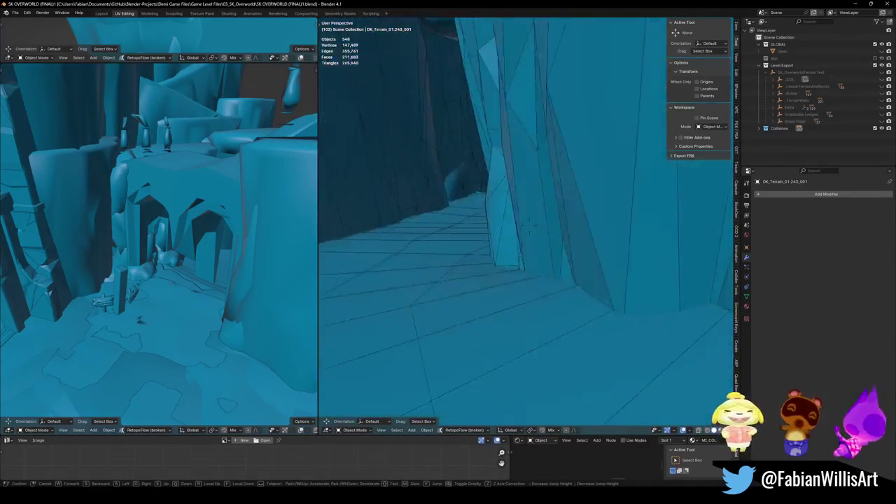
- Walk forward through the archways, then unhide all 1,197 level objects
key(w)
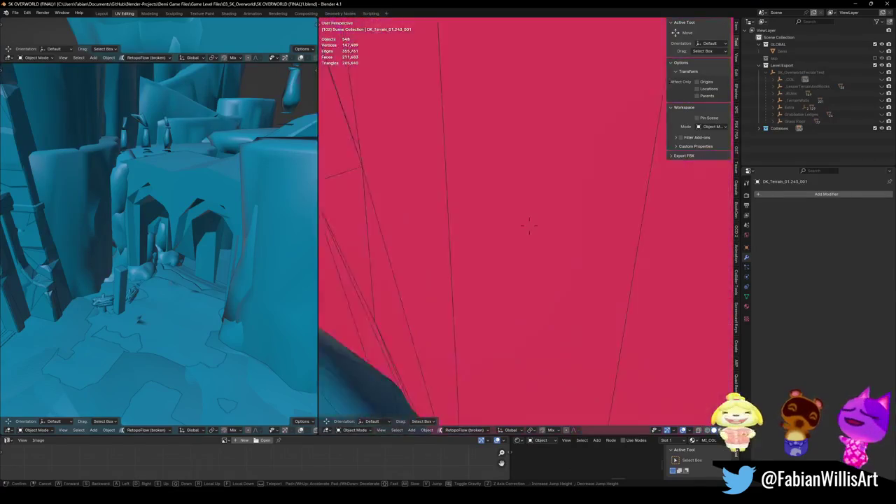
click(529, 224)
key(alt+h)
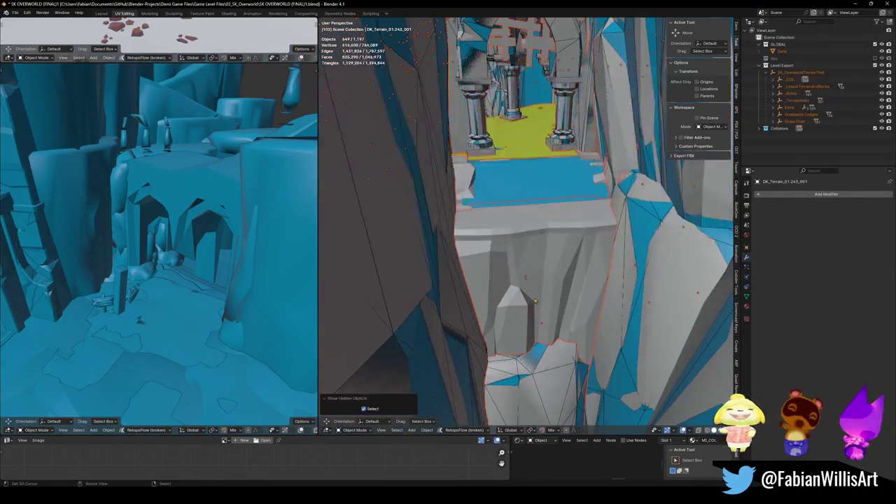
- Add a decimated mesh collider at ratio 0.768 (337 faces) to rock DK_Terrain_01.047
click(514, 254)
key(ctrl+s)
key(g)
right_click(572, 337)
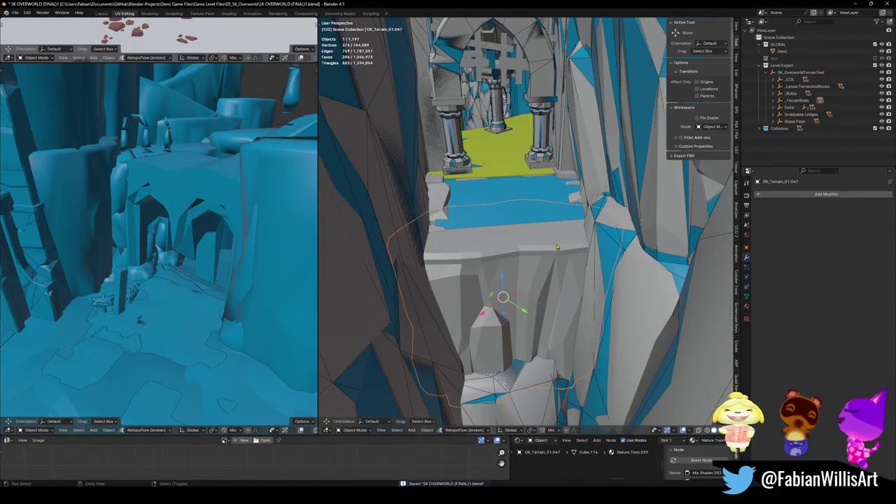
key(shift+alt+c)
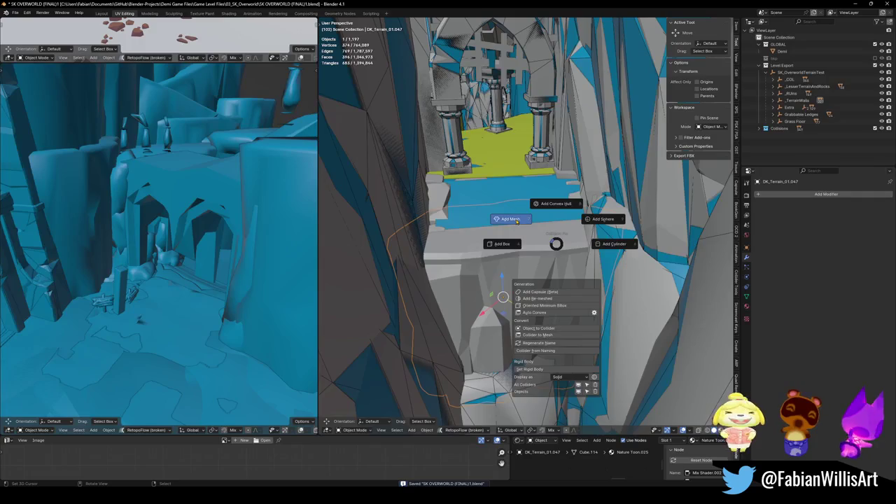
click(518, 220)
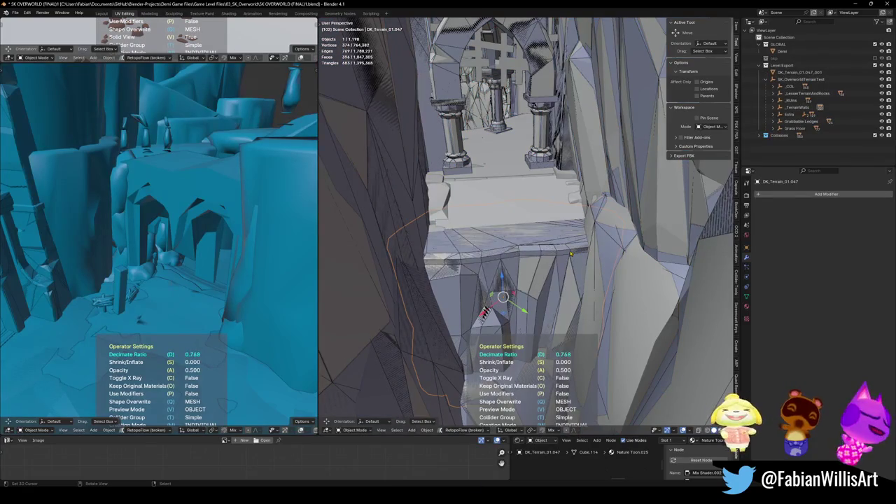
click(524, 247)
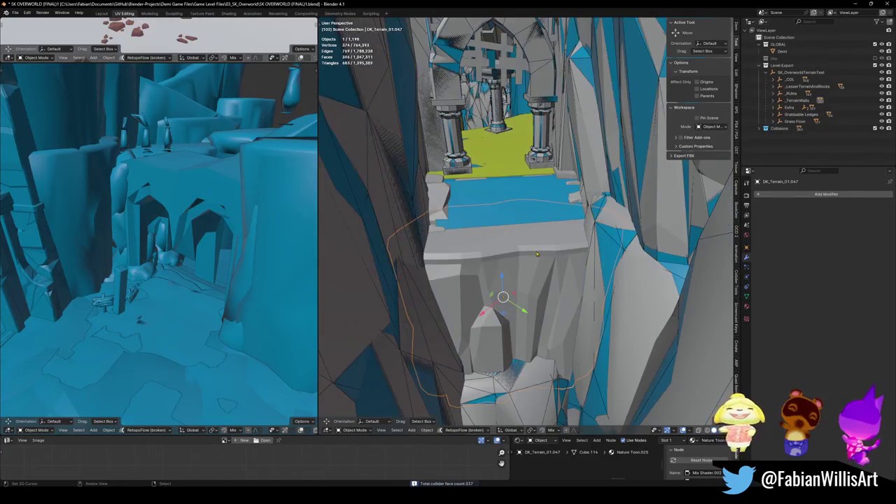
key(Tab)
scroll(523, 245, up, 3)
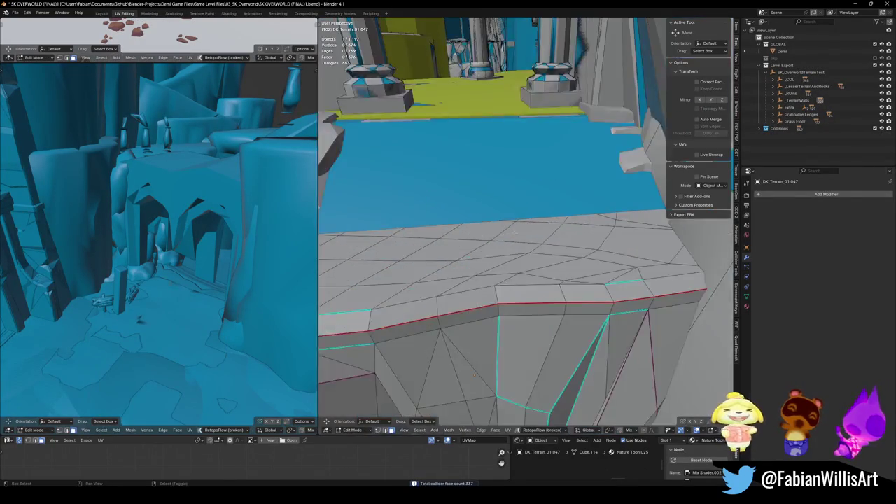
- Separate the rock's linked ledge-top faces into their own object
scroll(529, 258, up, 3)
scroll(531, 271, up, 2)
key(Tab)
scroll(530, 269, down, 2)
scroll(530, 266, down, 2)
scroll(530, 263, down, 2)
scroll(531, 258, down, 1)
key(Tab)
scroll(531, 256, down, 2)
key(l)
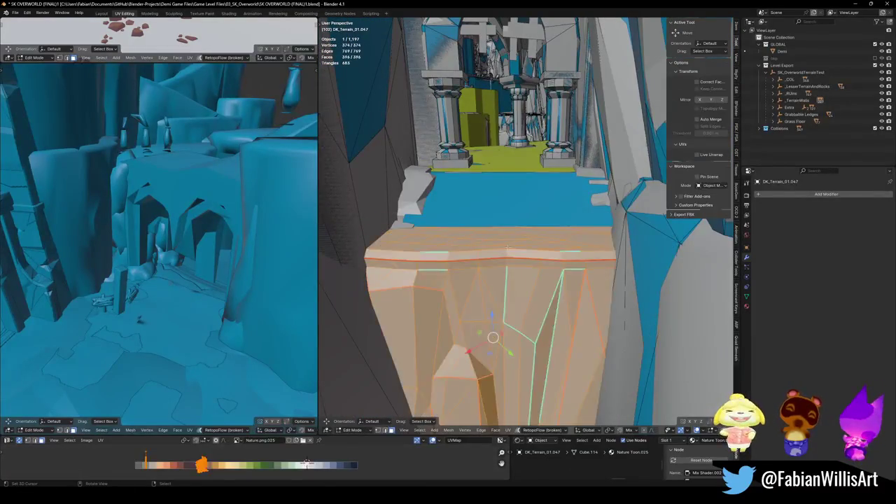
key(p)
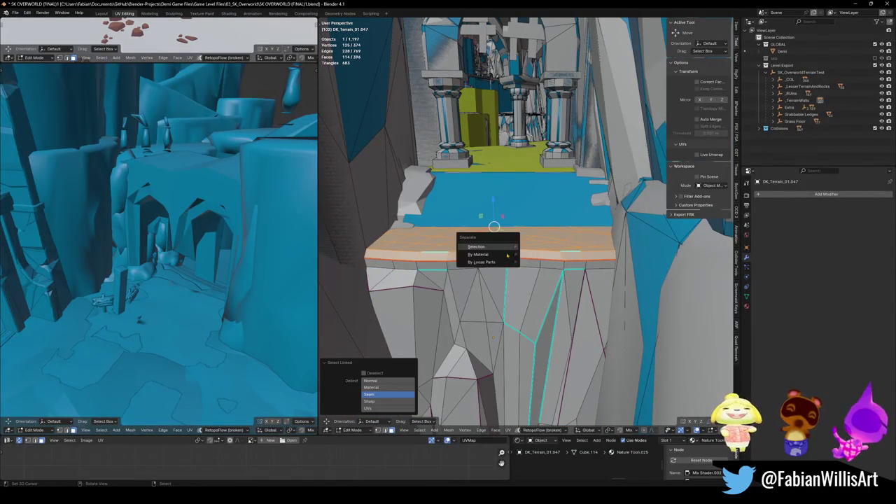
click(490, 245)
- Parent the separated ledge to Grass Floor keeping transform, and save
key(Tab)
ctrl+click(795, 121)
key(ctrl+p)
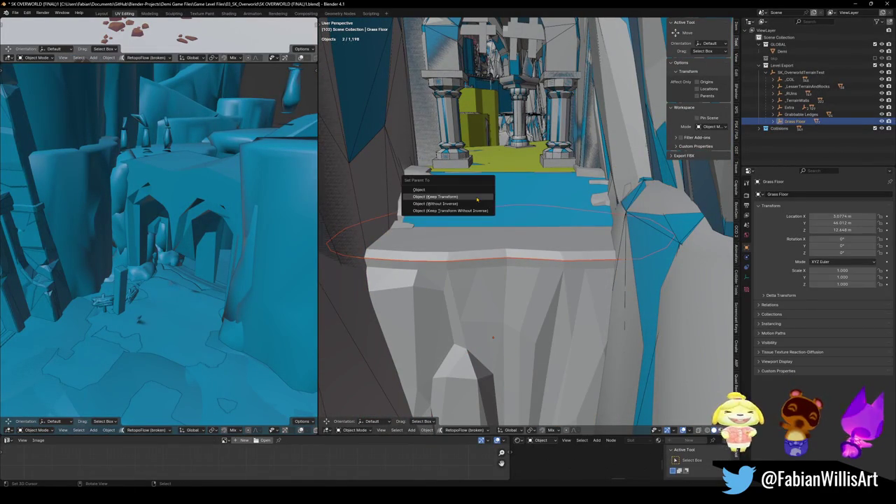
click(476, 200)
key(ctrl+s)
- Add a simplified mesh collider to the rock DK_Terrain_01.047 and save
click(476, 296)
middle_drag(476, 296, 503, 296)
key(shift+c)
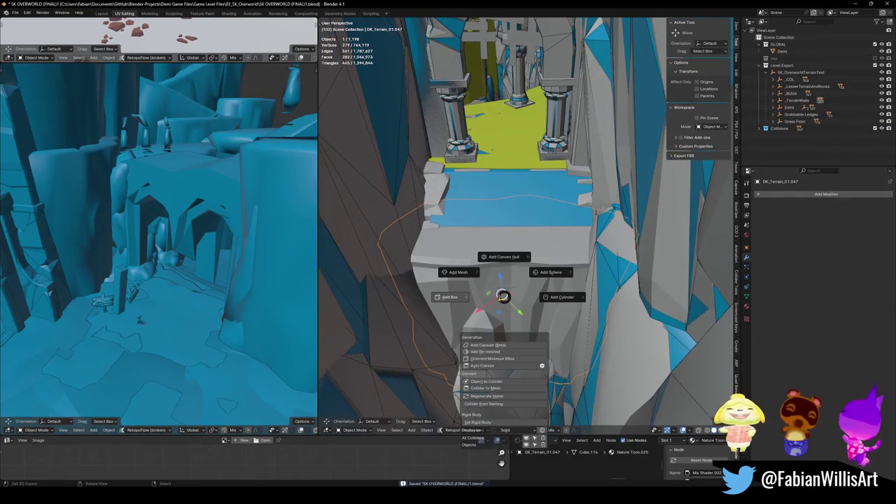
click(458, 272)
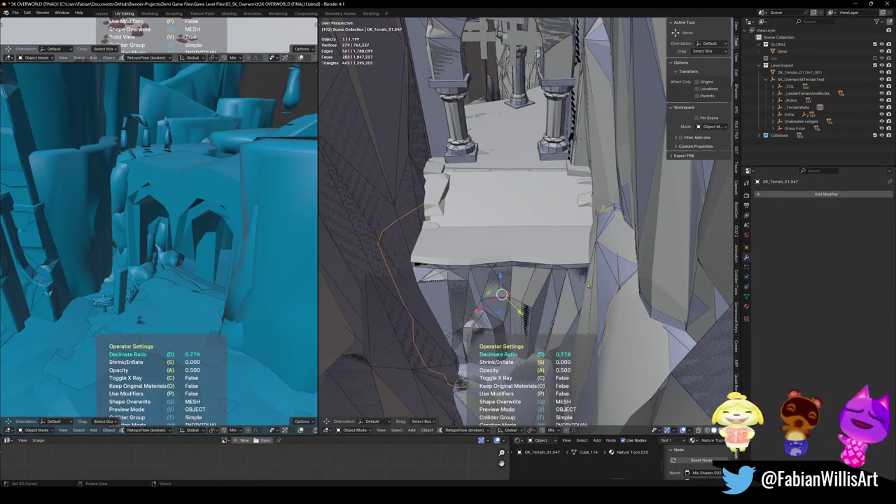
click(504, 254)
key(ctrl+s)
- Add a simplified mesh collider to the separated ledge piece and save
click(504, 254)
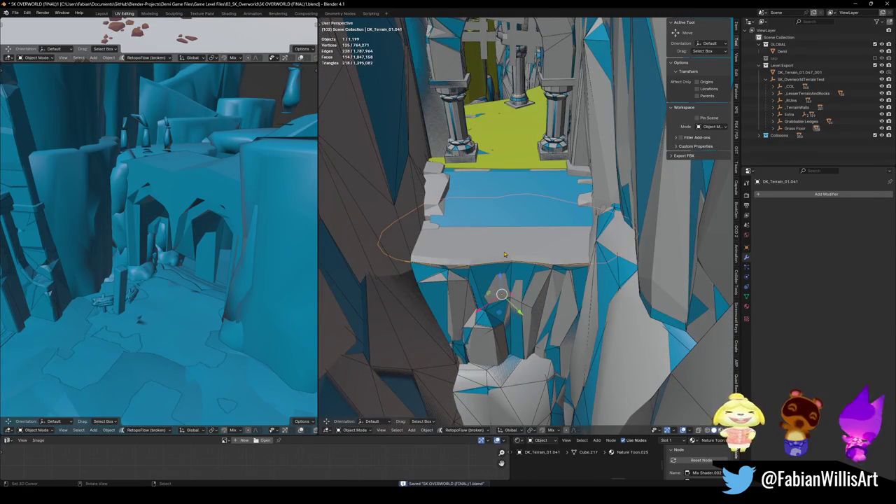
key(shift+c)
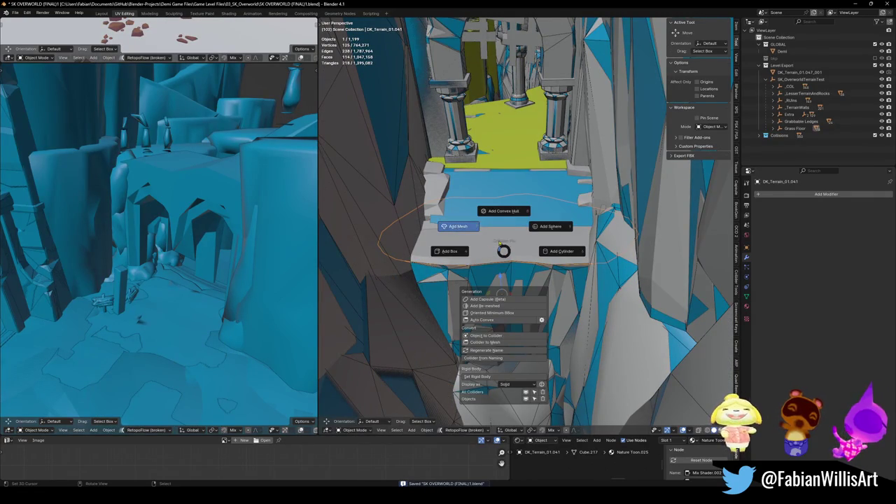
click(488, 241)
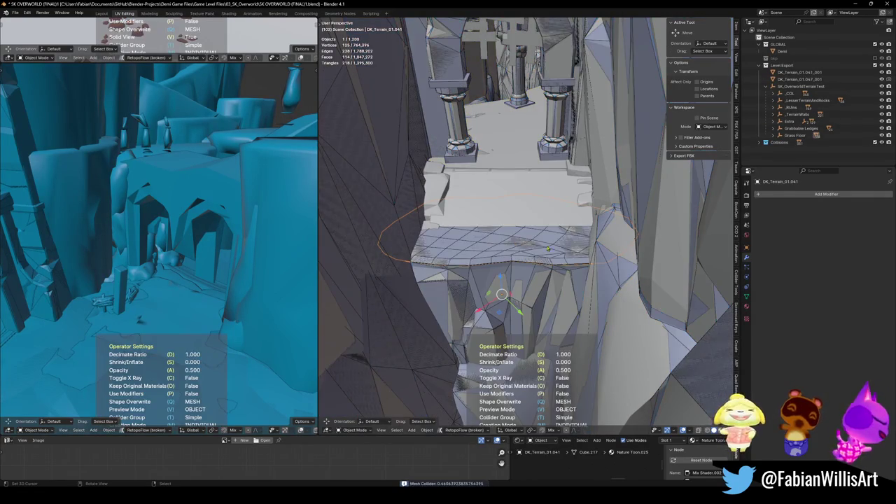
click(654, 254)
key(ctrl+s)
- Walk through the level toward the arch, then select the rock's collider object
key(shift+grave)
key(w)
key(s)
key(w)
key(Return)
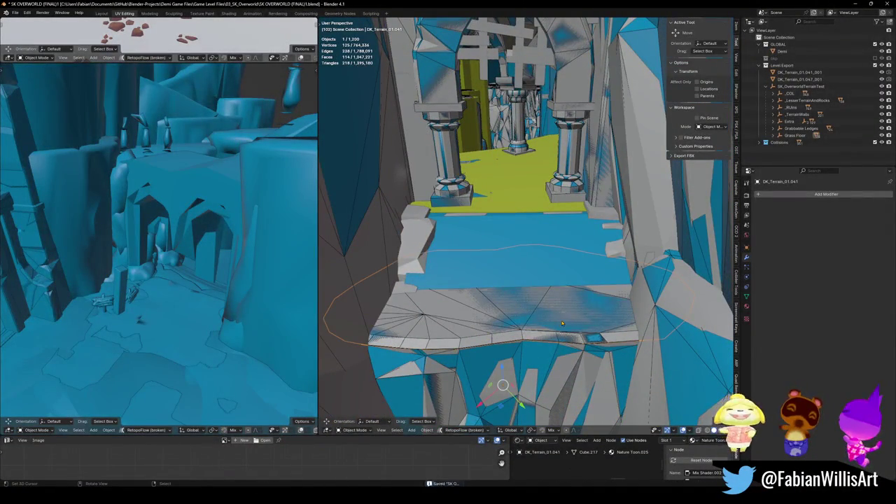
click(565, 322)
middle_drag(566, 322, 535, 288)
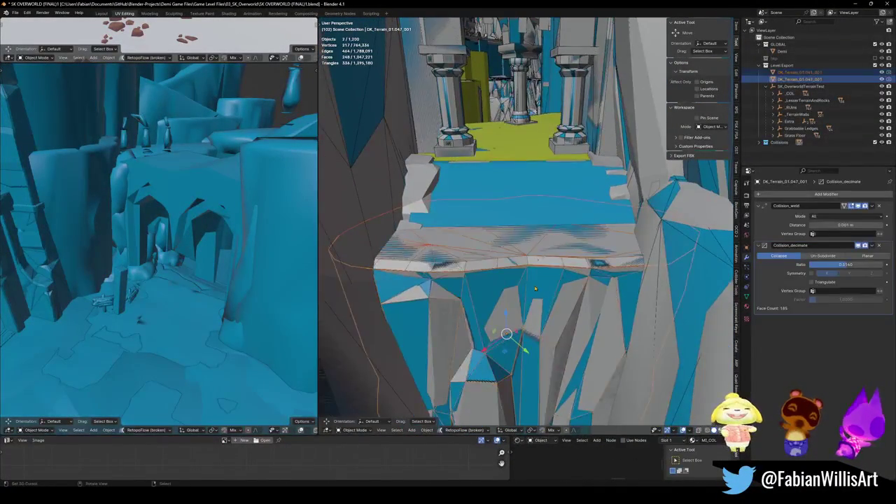
- Parent both new collider objects under _COL keeping transform
click(790, 93)
key(ctrl+p)
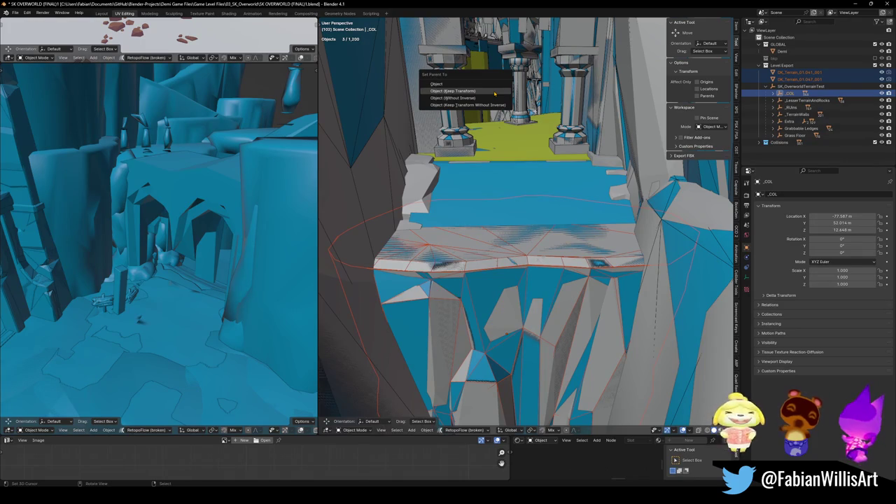
click(474, 105)
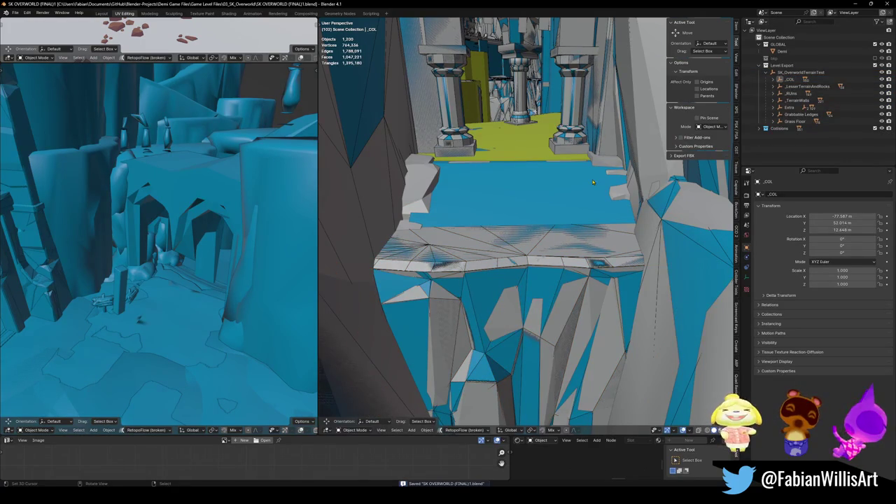
- Walk forward through the structure to check it, then select Plane.030
key(shift+grave)
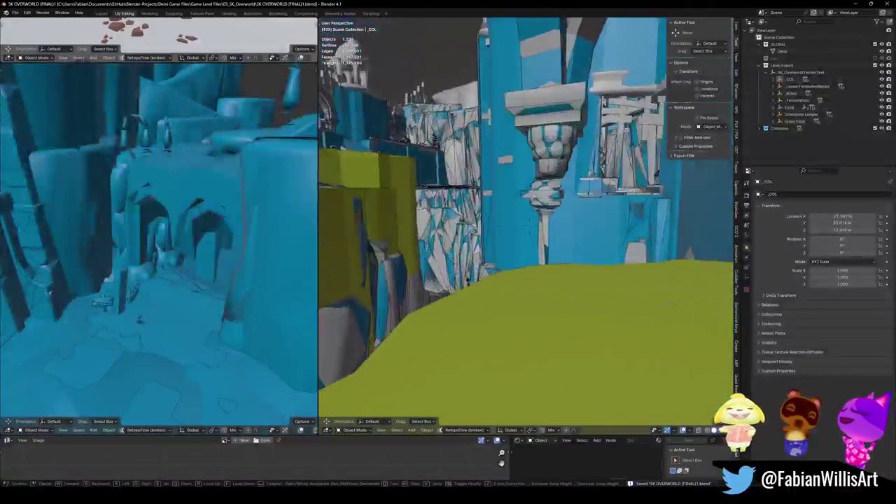
key(w)
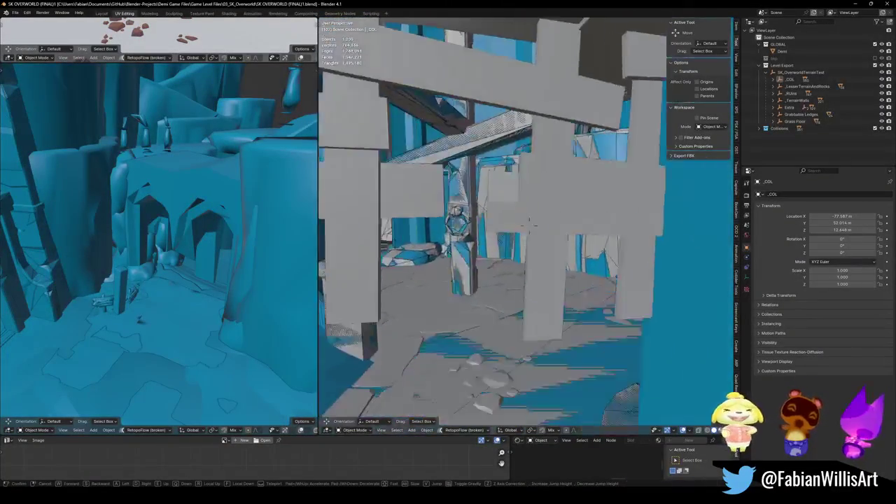
key(Return)
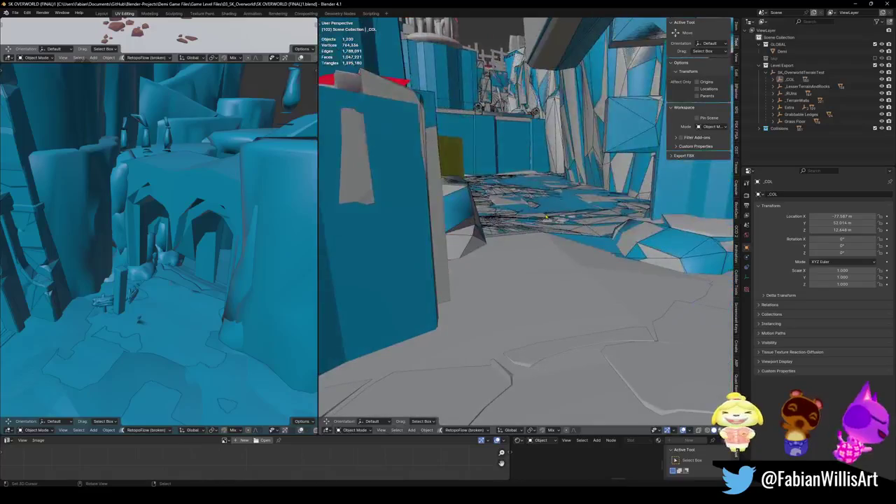
click(442, 283)
- Clear the selection and walk through the courtyard over the circular ledges
key(q)
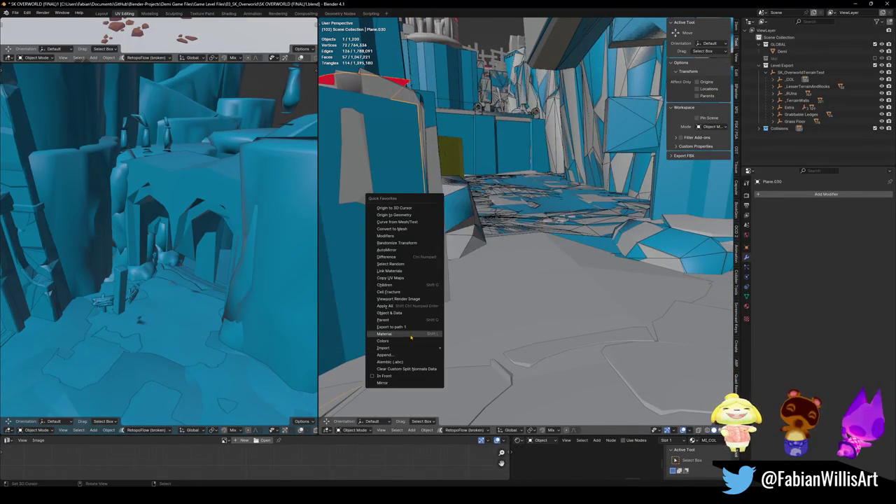
key(alt+a)
key(shift+grave)
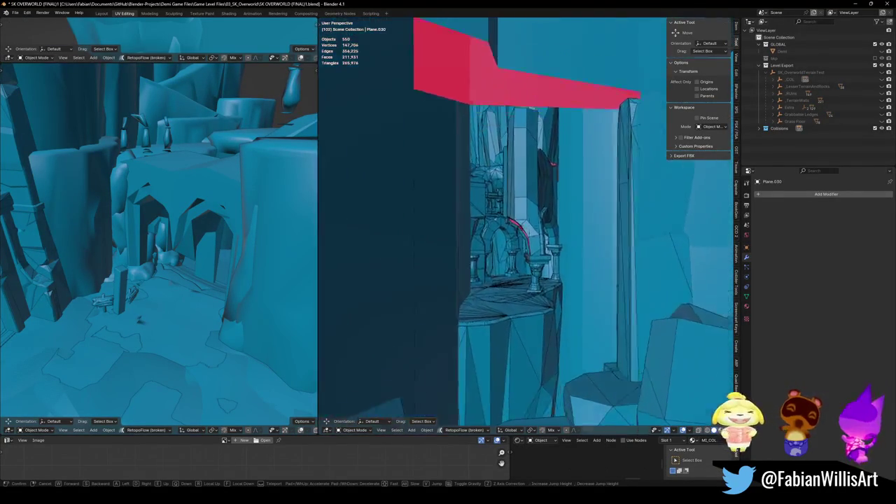
key(w)
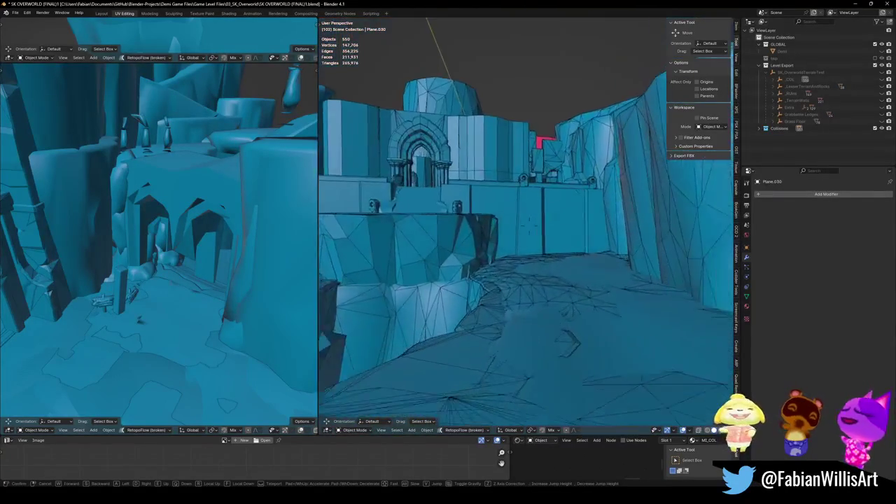
key(w)
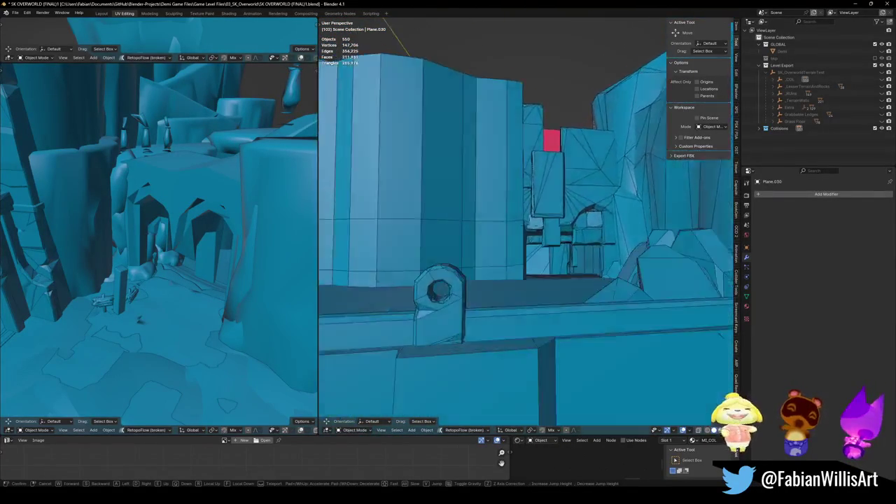
key(w)
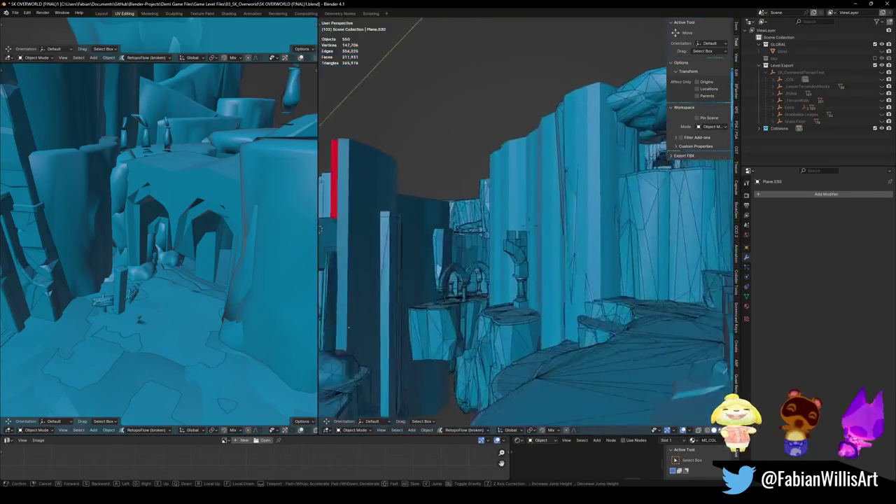
- Leave the Blender walk view and run the Unity game fullscreen with F10
click(523, 297)
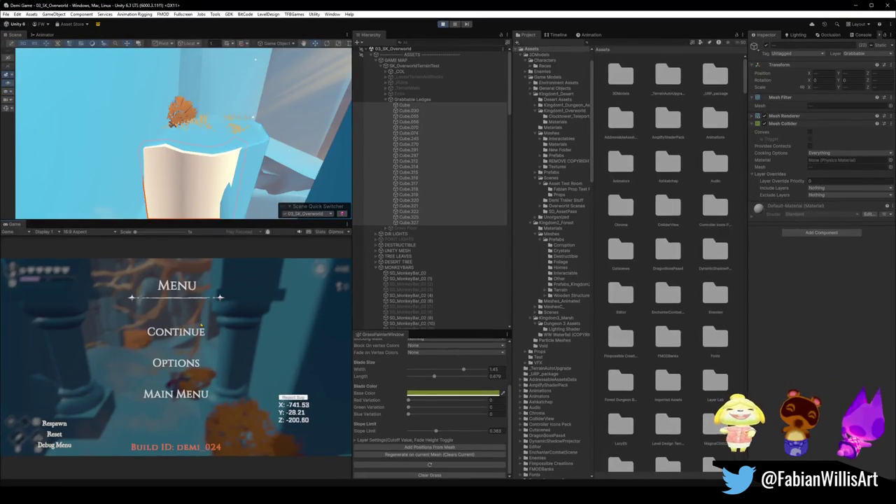
click(200, 324)
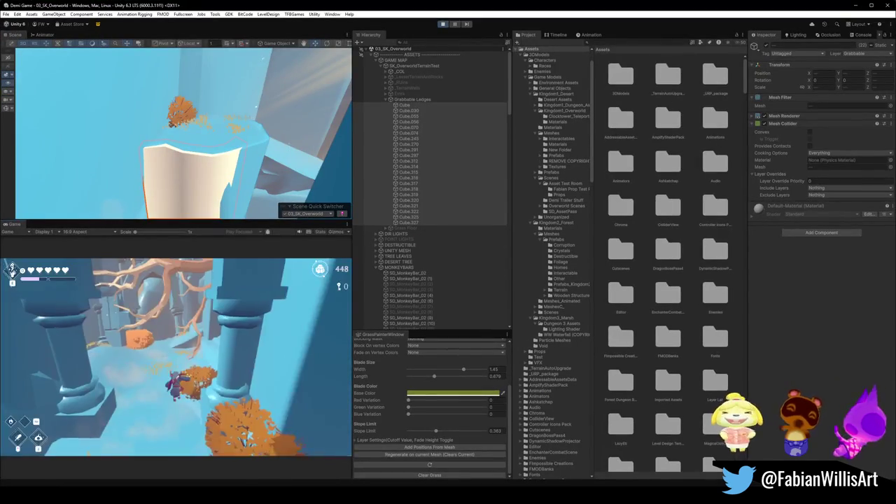
key(F10)
- Run the character into the icy canyon toward the narrow passage, pausing briefly
key(w)
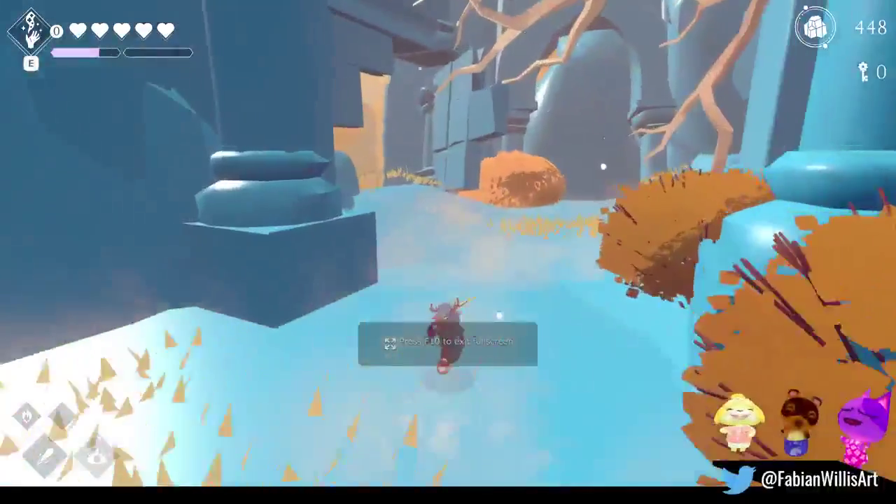
key(w)
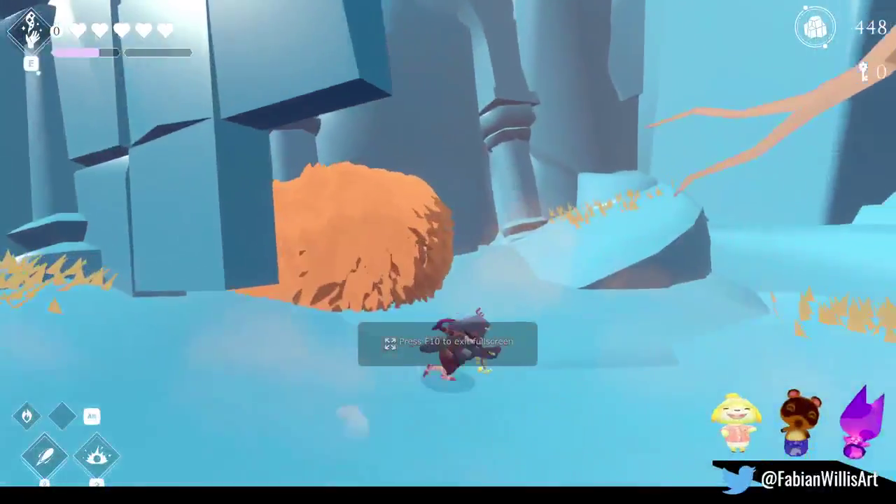
key(w)
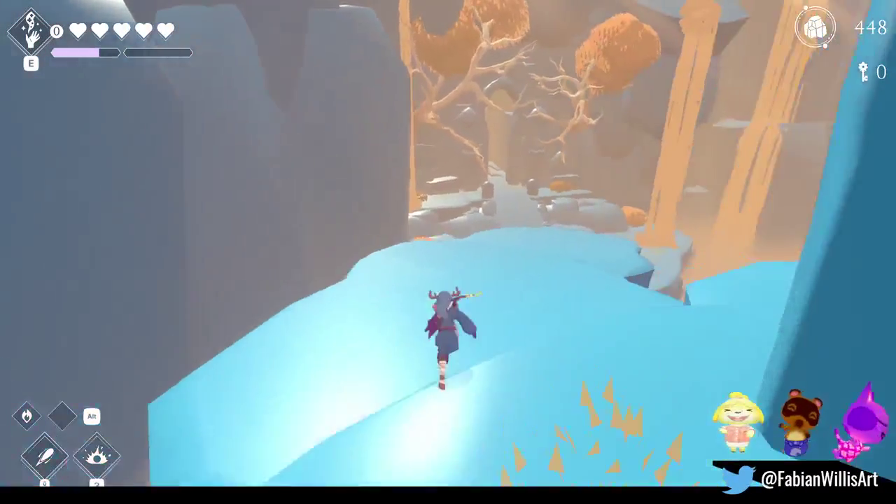
key(w)
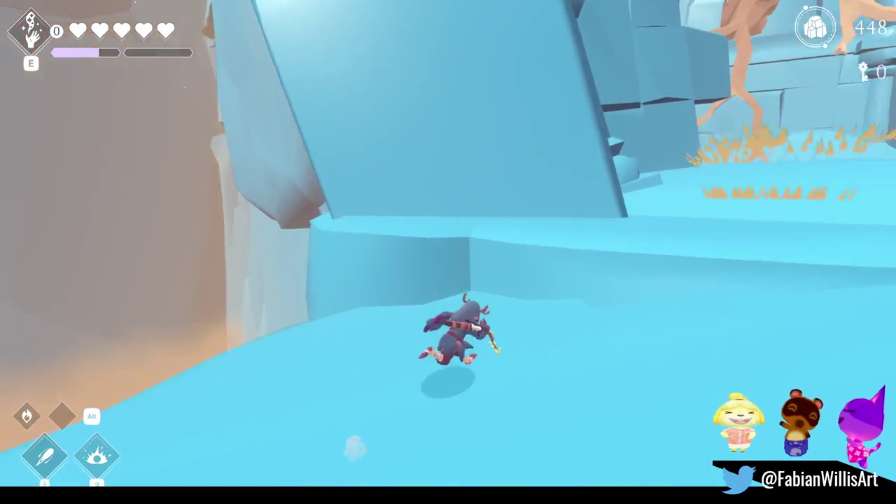
key(w)
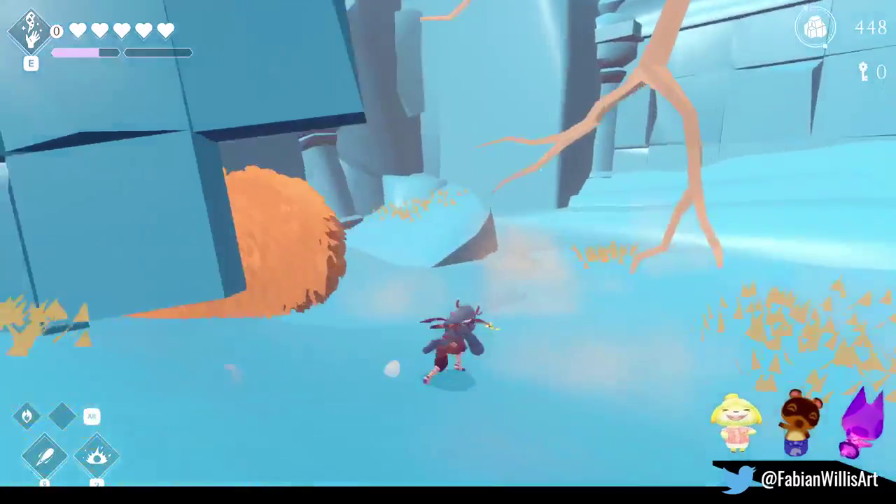
key(w)
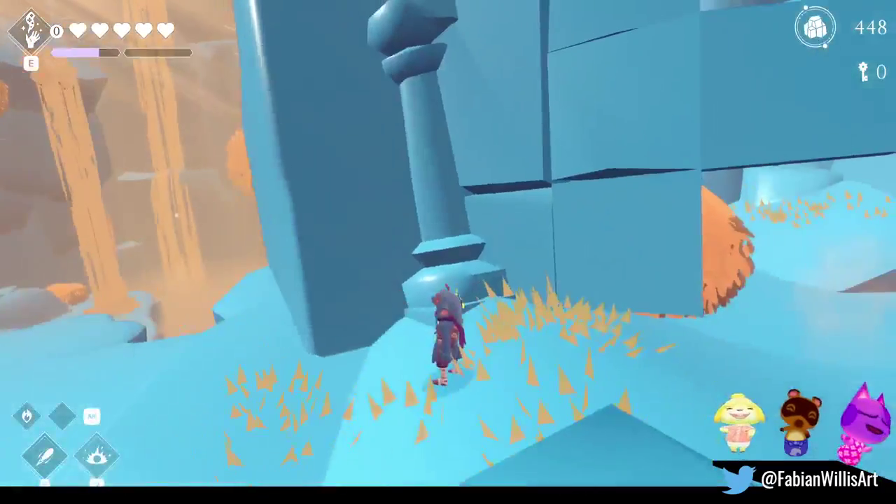
key(Escape)
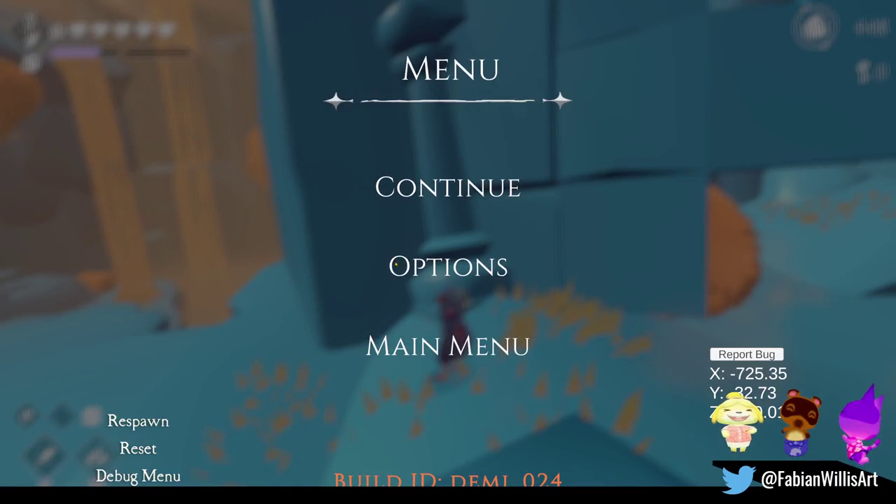
key(Escape)
- Run across the ice and snowy ground through the canyon, collecting pickups
key(w)
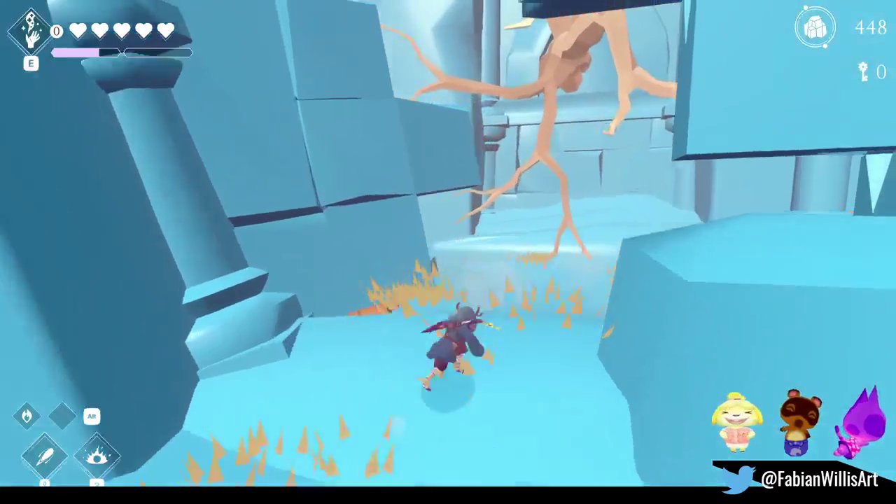
key(w)
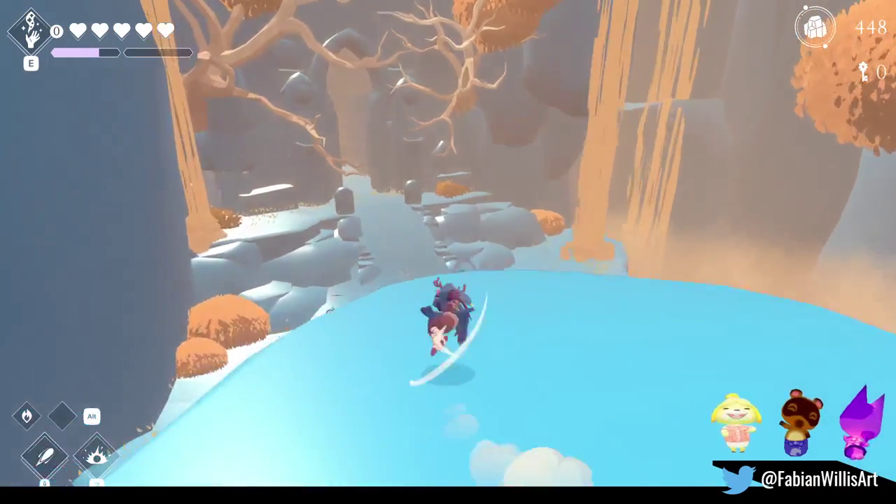
key(w)
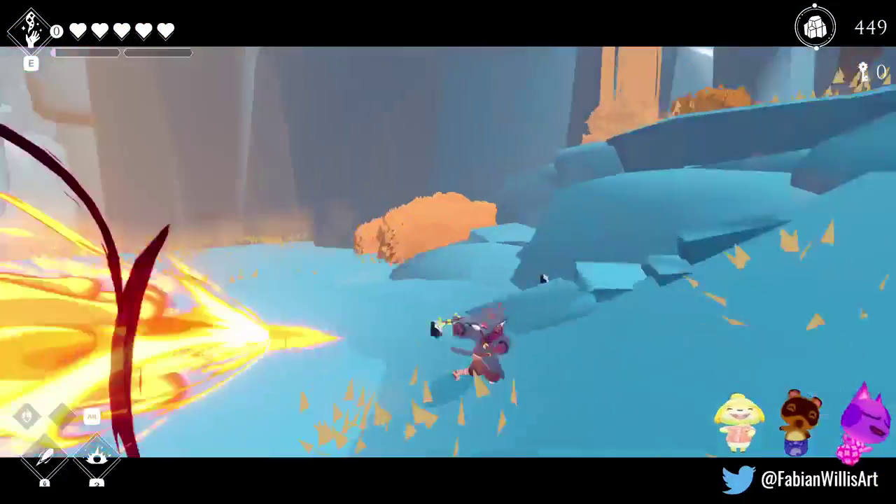
key(w)
key(w)
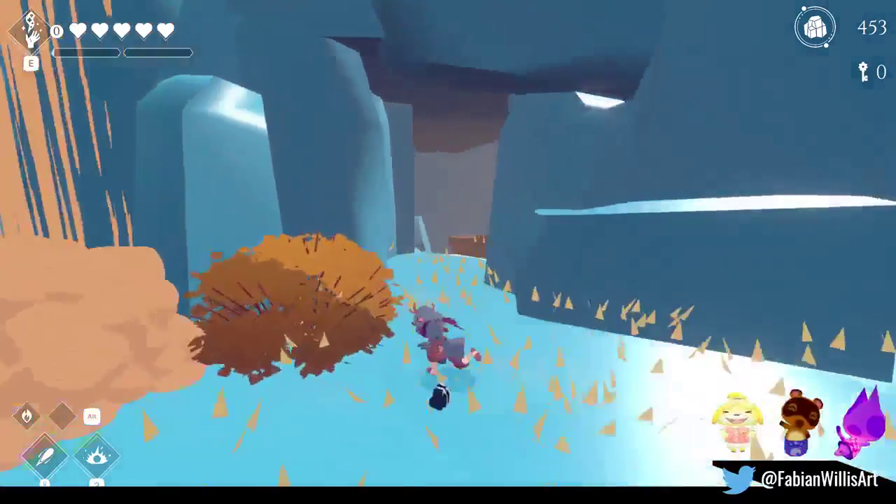
key(w)
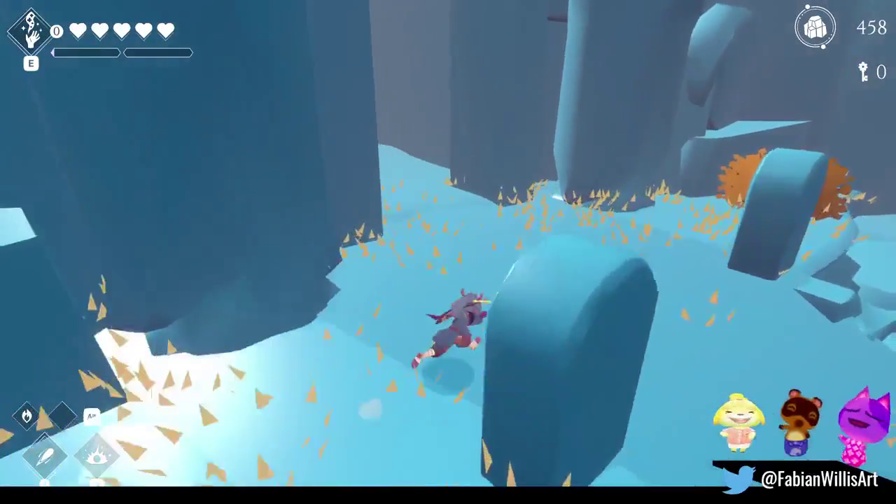
- Jump and climb up the ice ledges to the peak under the rock arm
key(w)
key(space)
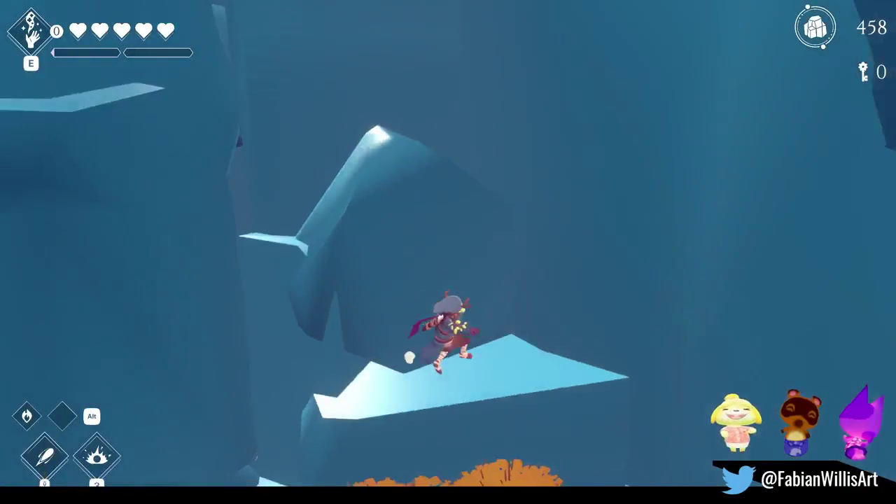
key(w)
key(space)
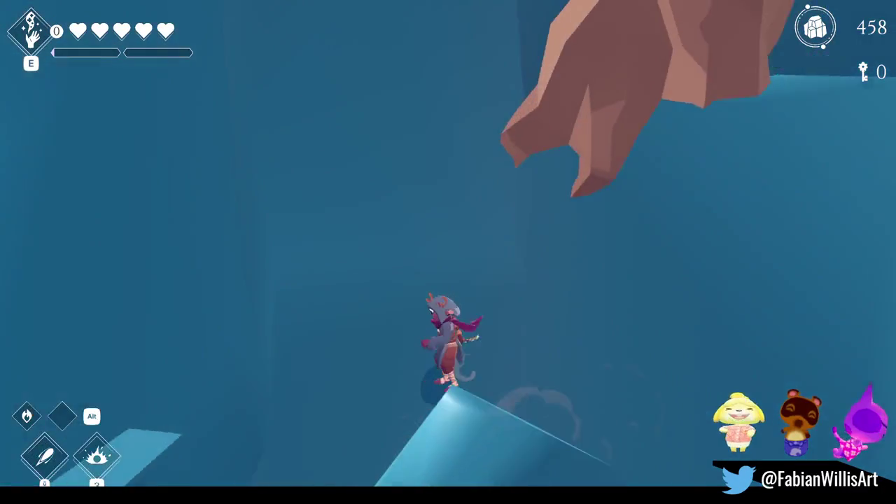
key(w)
key(space)
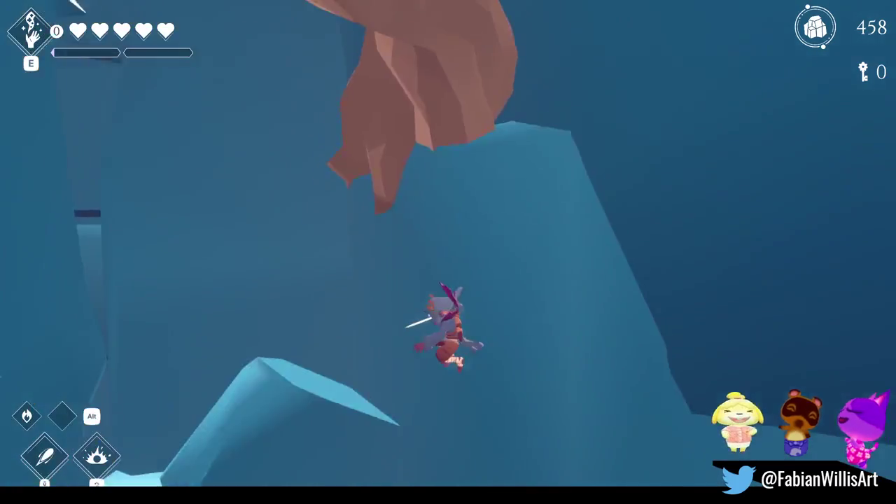
key(w)
key(space)
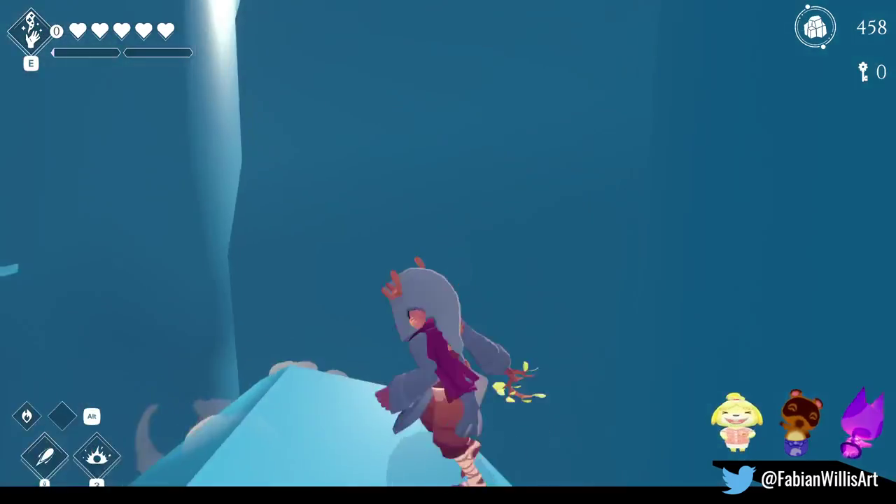
- Fly past the orange bush onto the ice block, then glide between the ice pillars
key(w)
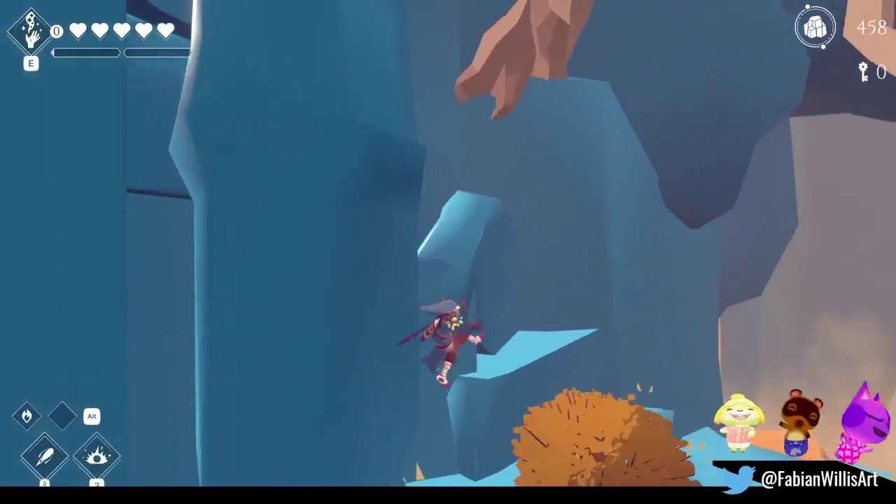
key(w)
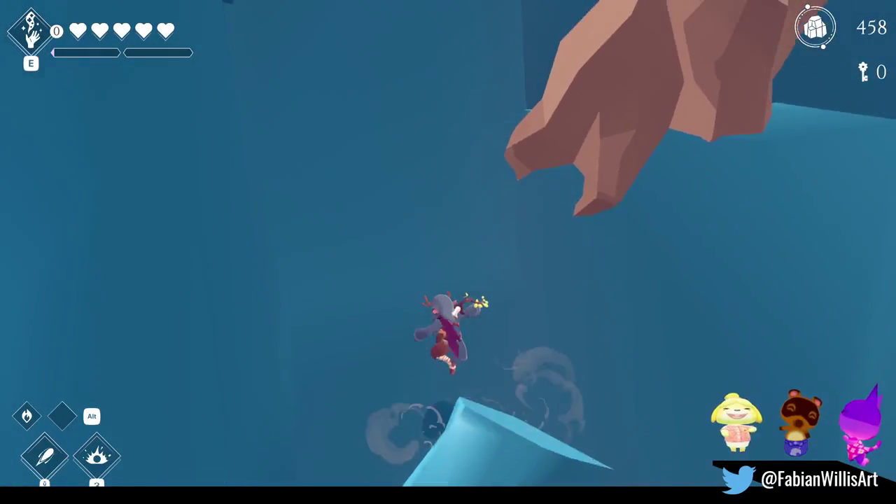
key(w)
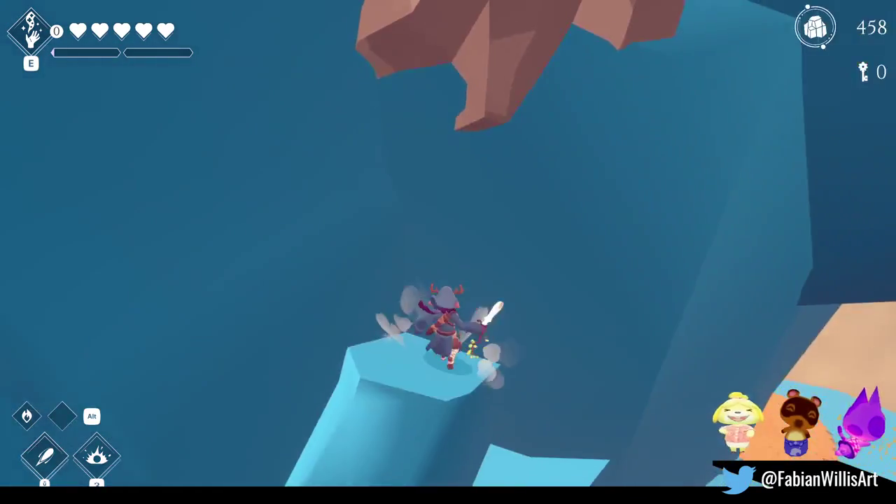
key(w)
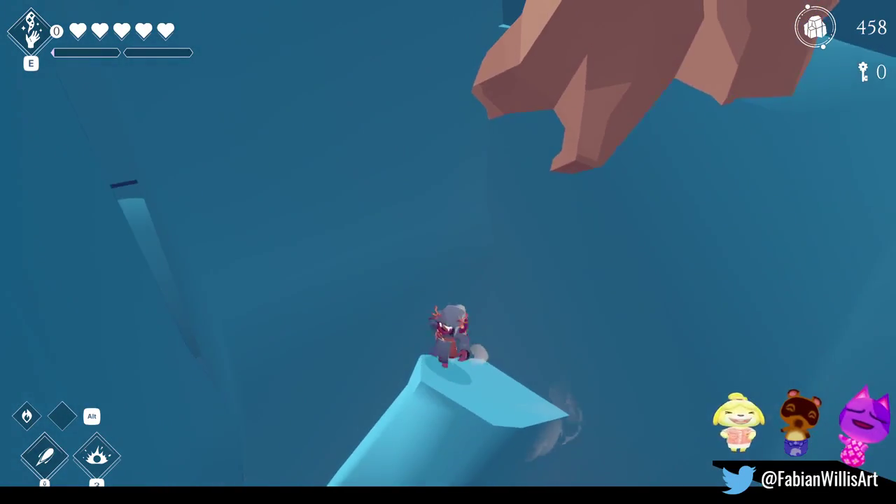
key(w)
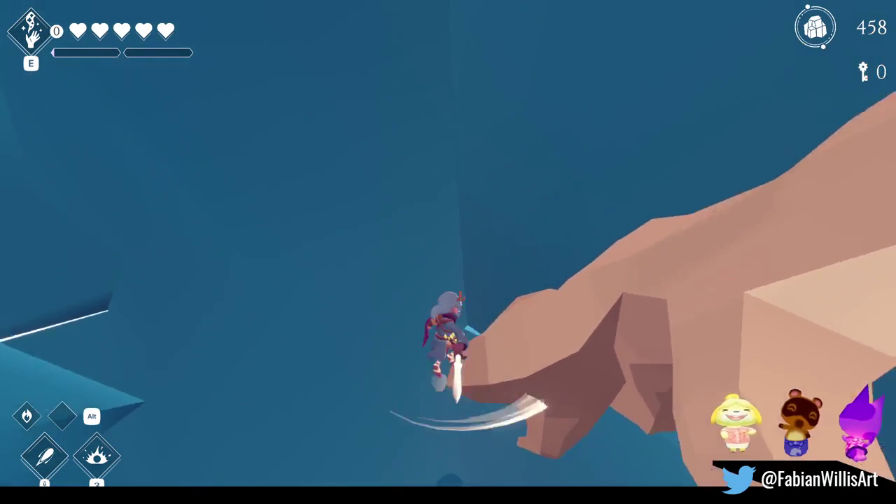
key(w)
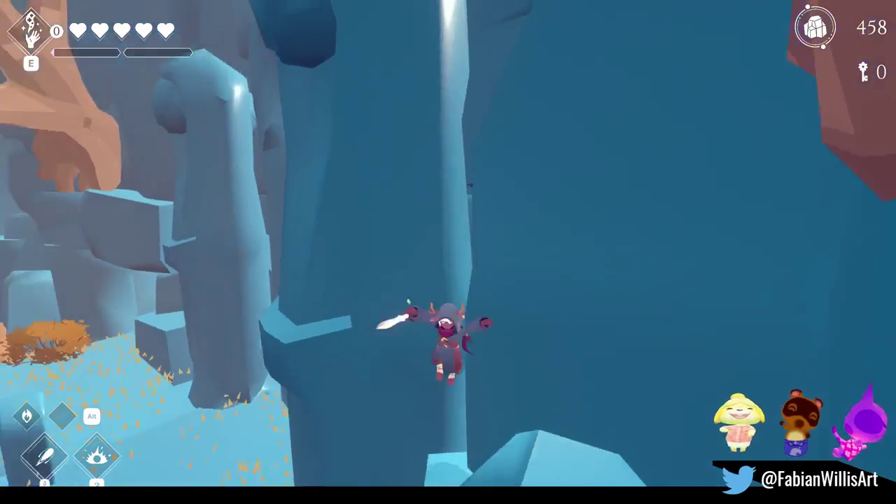
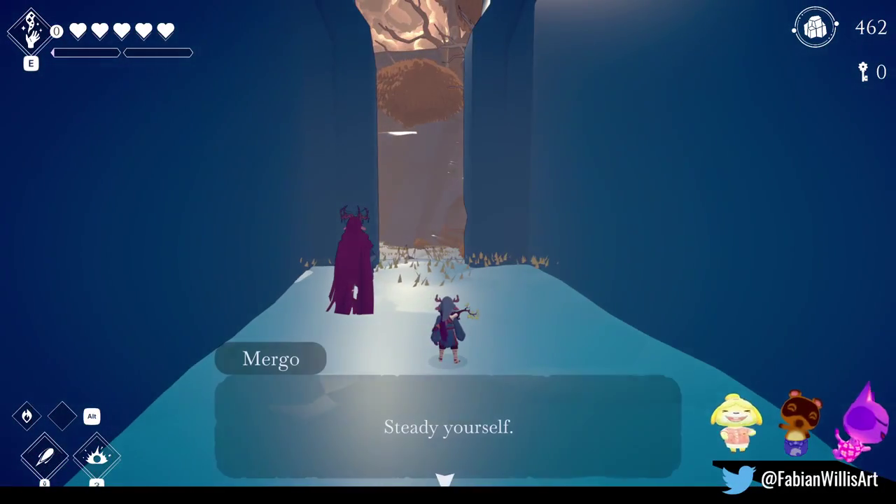
- Advance through Mergo's Null Void dialogue until it closes, then bring up the Windows Start menu
key(e)
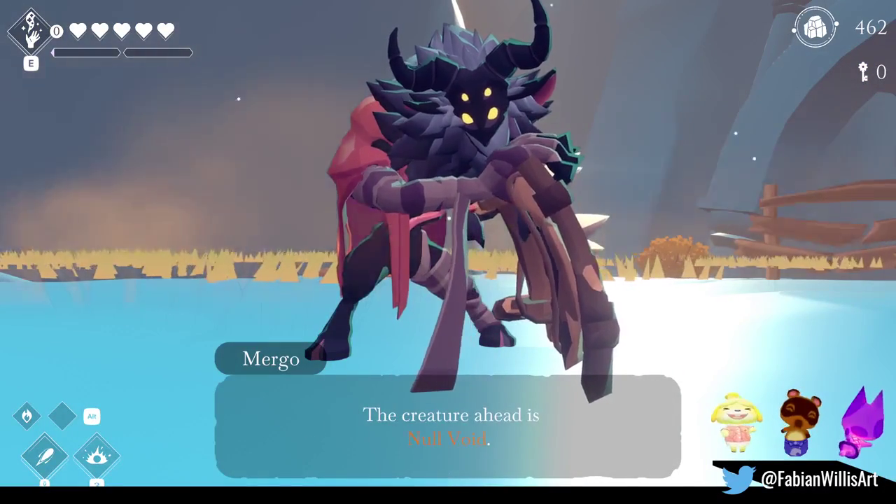
key(e)
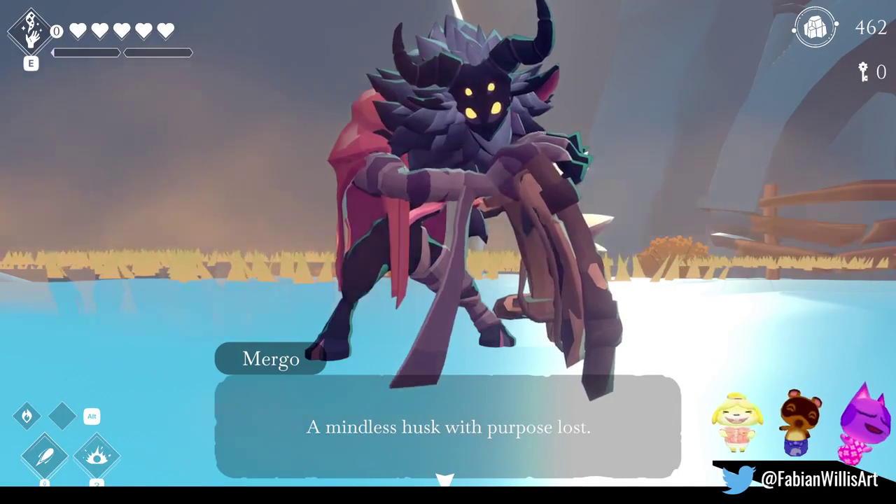
key(e)
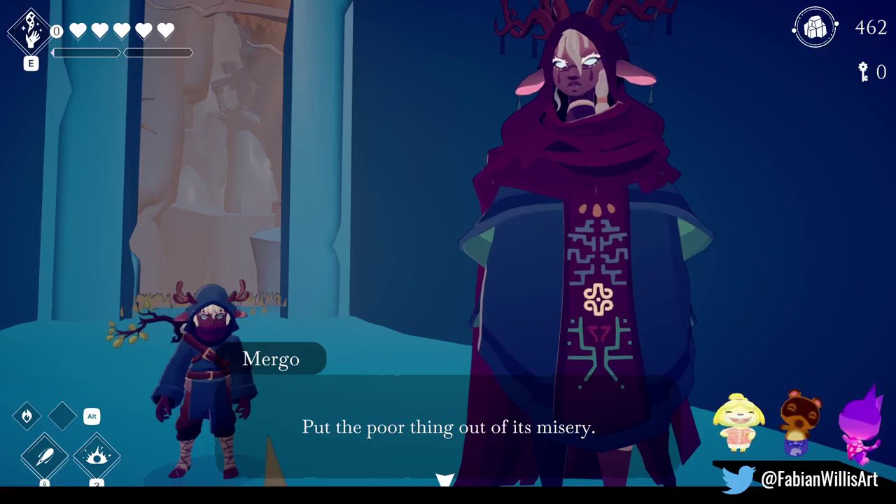
key(e)
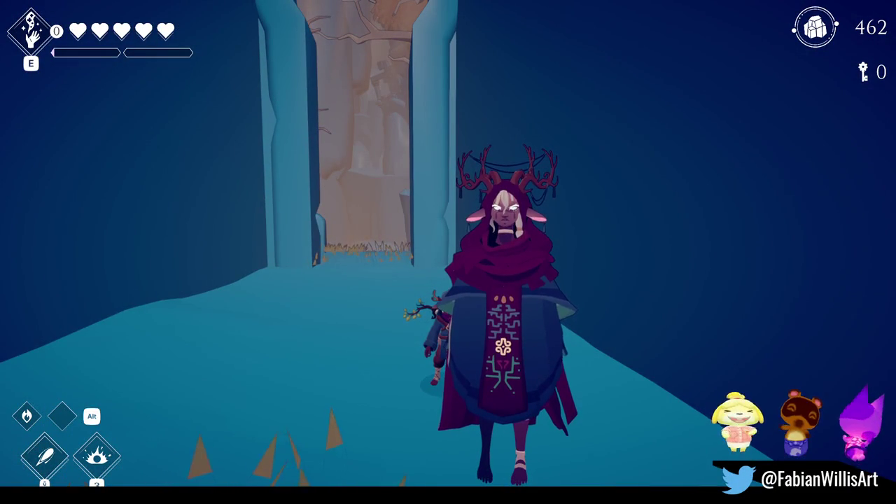
key(super)
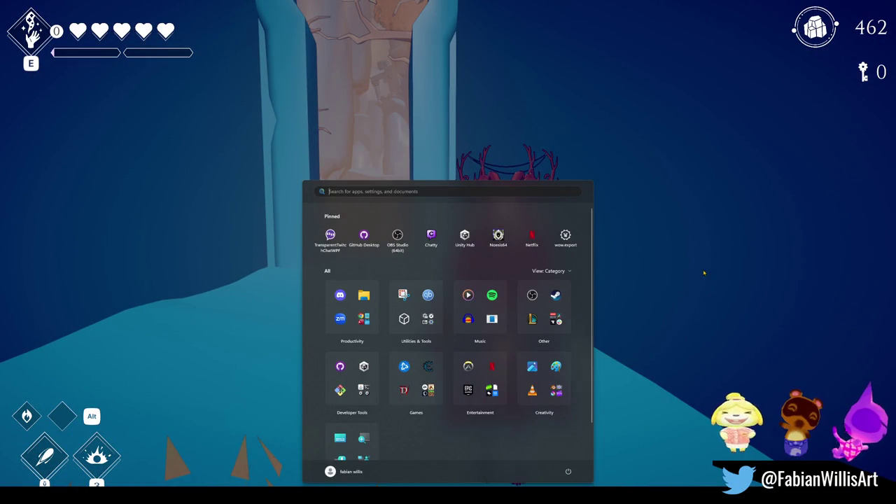
- Close Start, run up the corridor, mark the game area for a Snipping Tool capture, then pause
key(super)
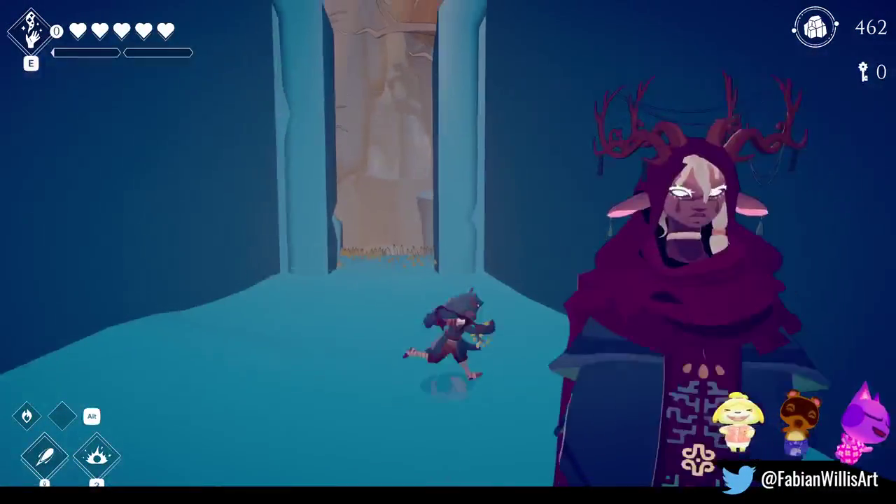
key(w)
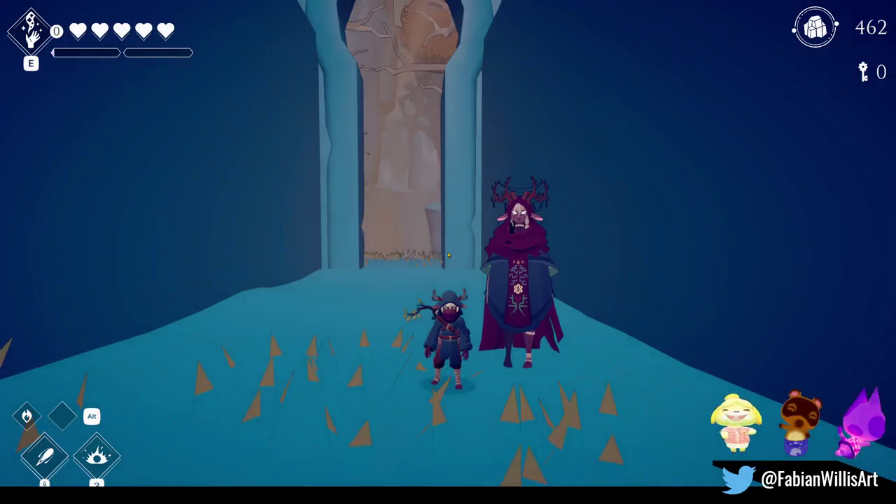
key(super+shift+s)
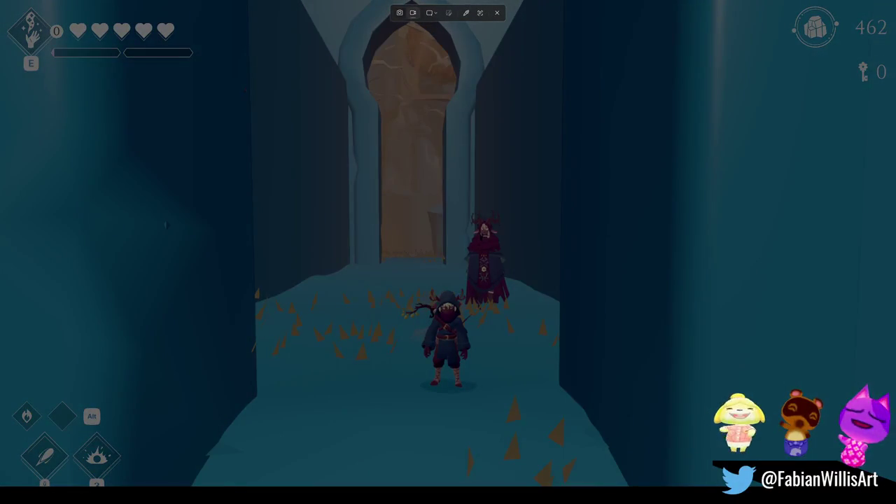
drag(215, 52, 691, 459)
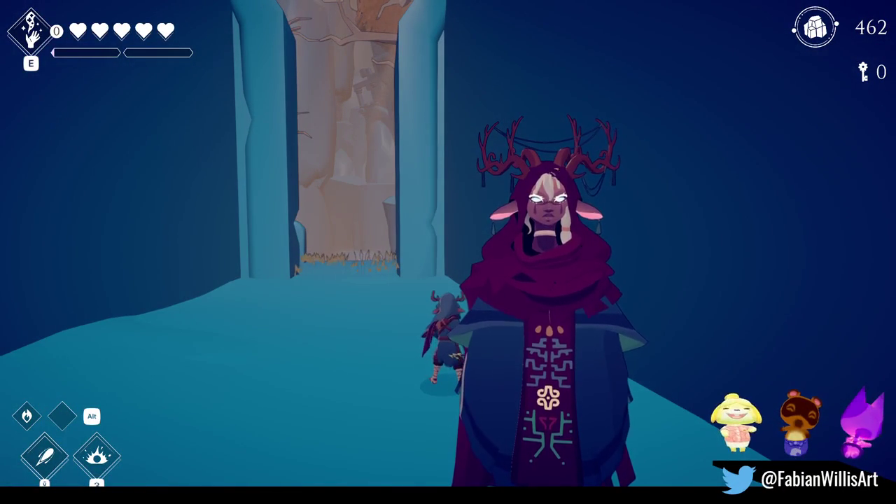
key(Escape)
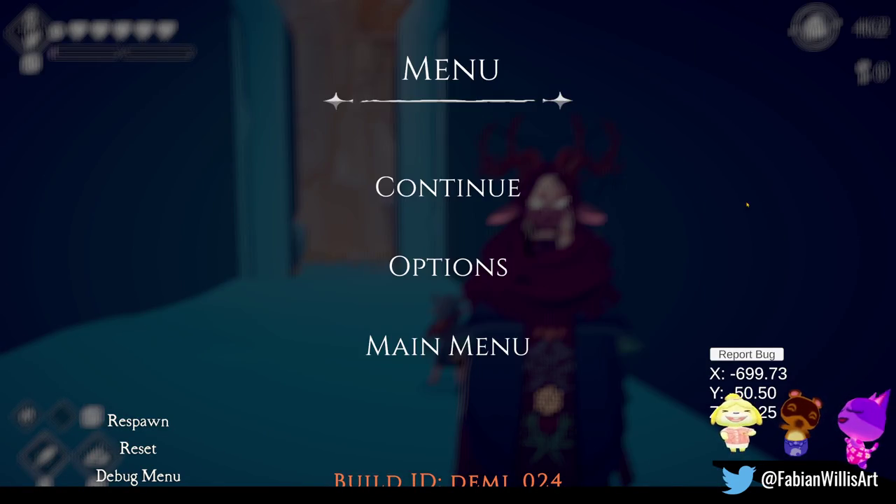
- Choose Continue in the pause menu three times, pausing twice in between, until play resumes
click(448, 187)
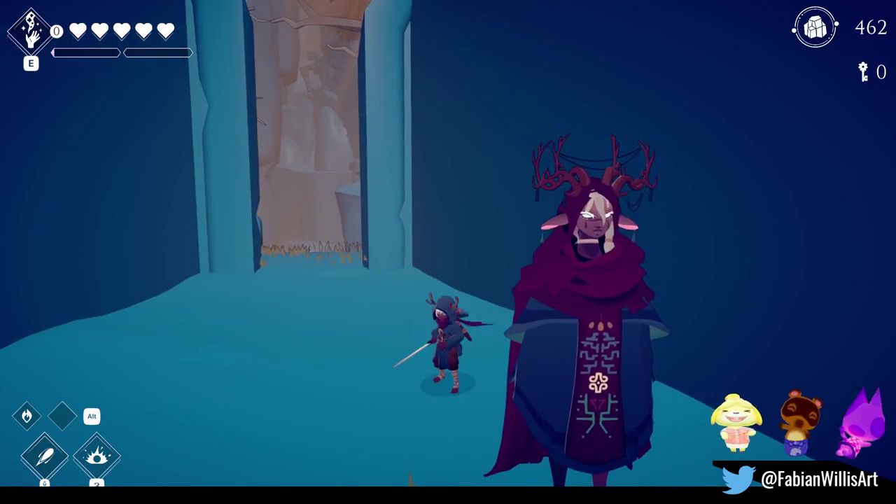
key(Escape)
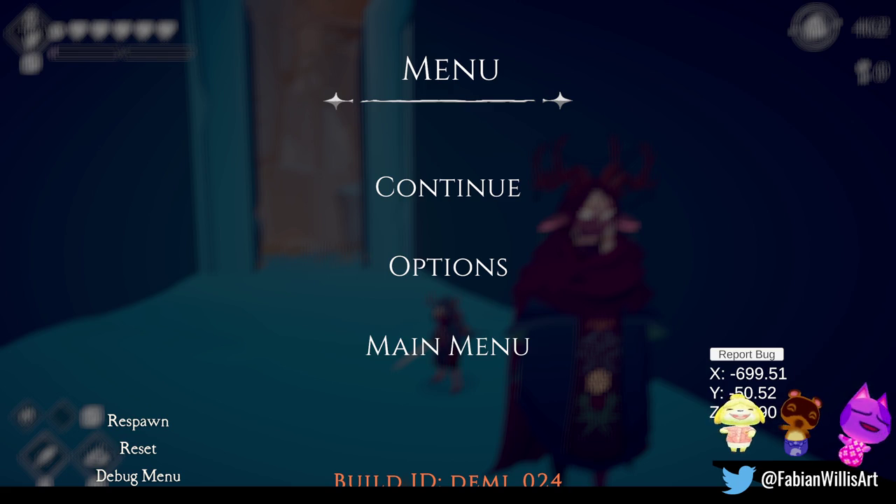
click(460, 200)
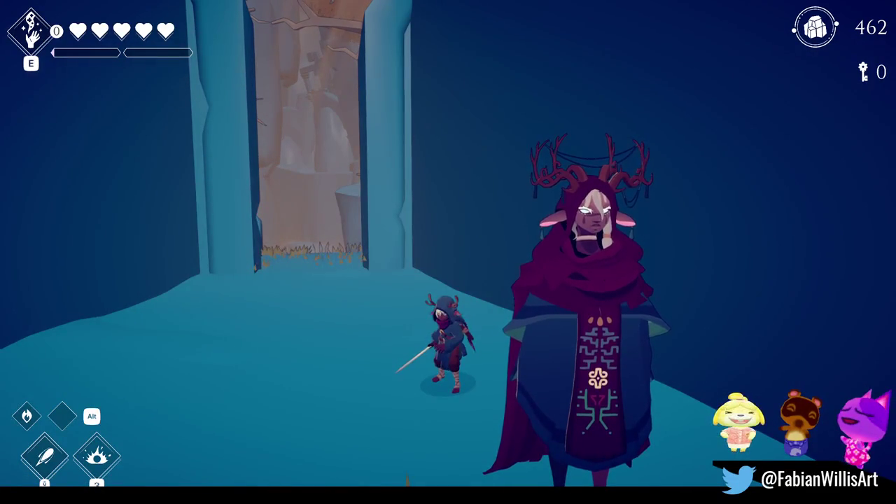
key(Escape)
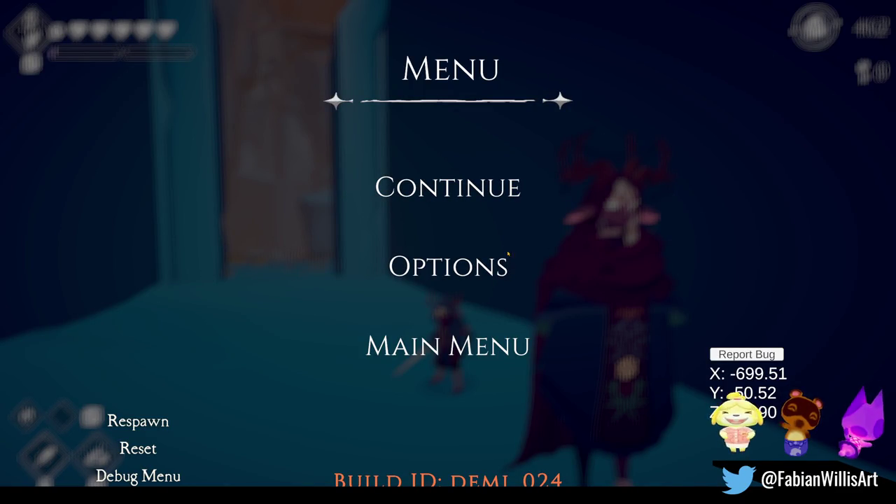
click(480, 194)
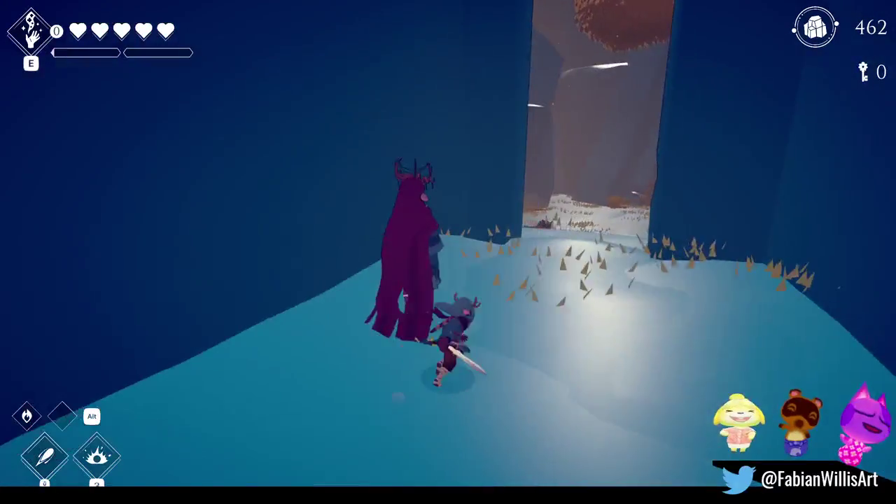
- Run past the charging enemy, over the snow ledge, arches and fence bridge to the purple arch
key(w)
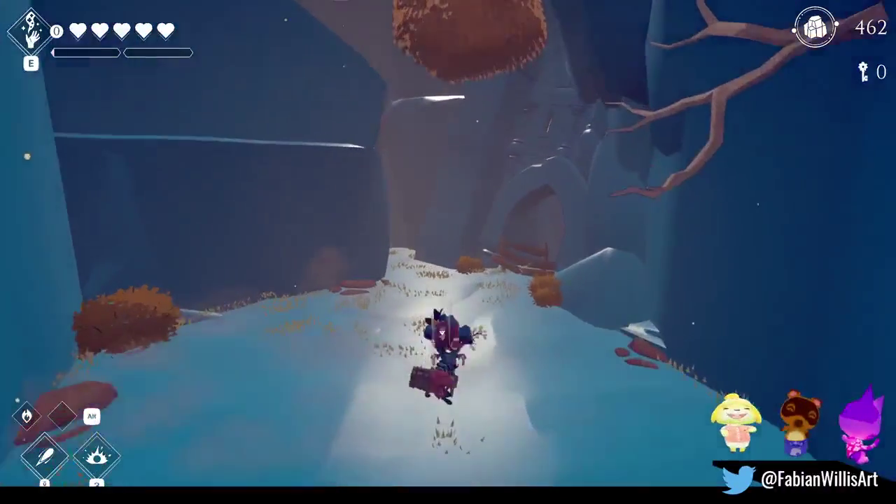
key(w)
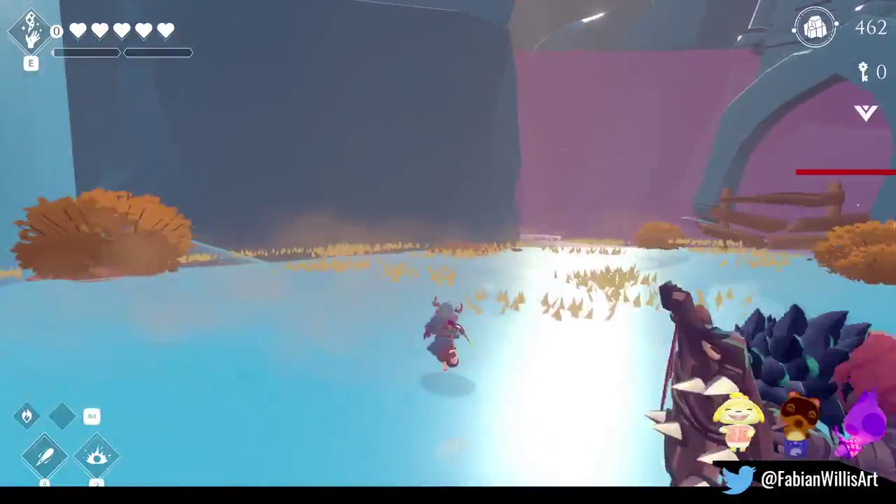
key(w)
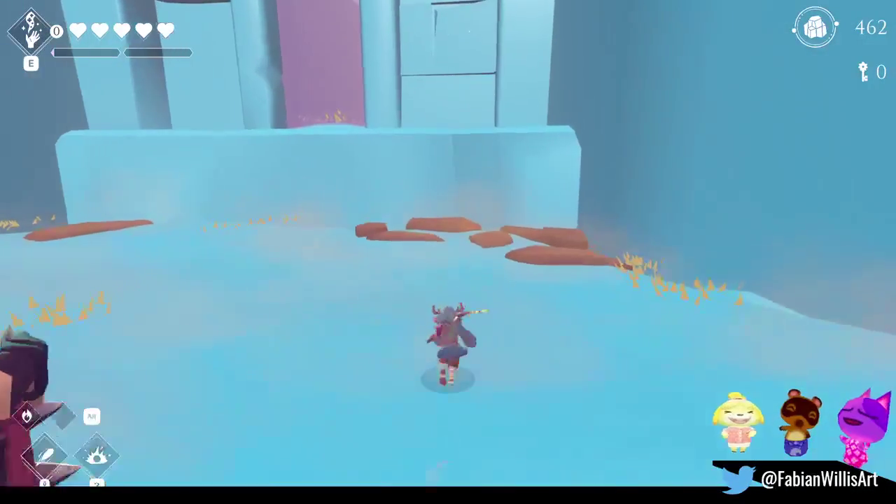
key(w)
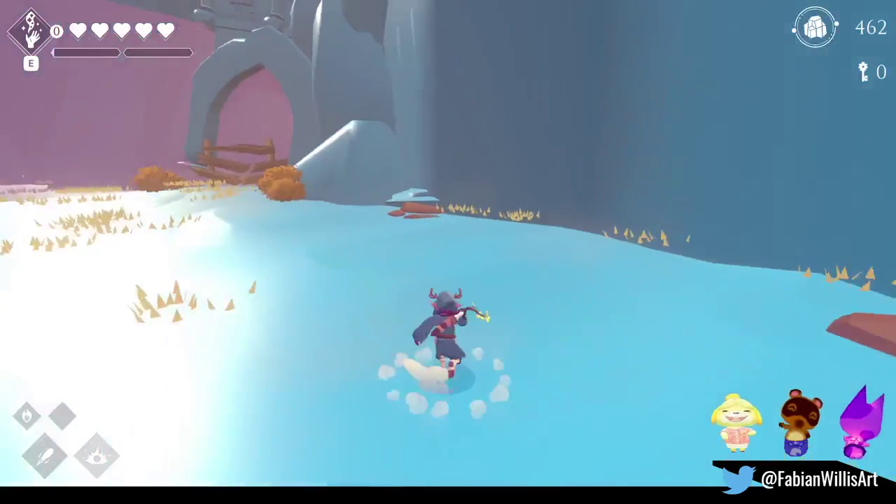
key(w)
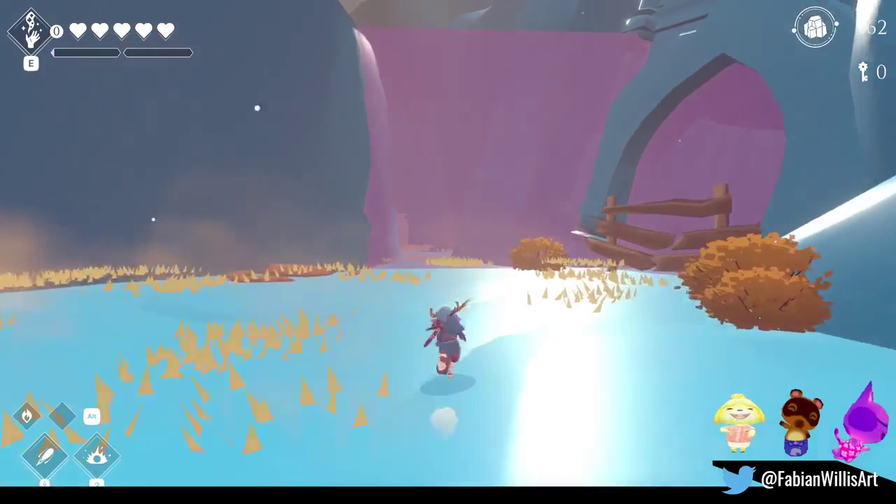
key(w)
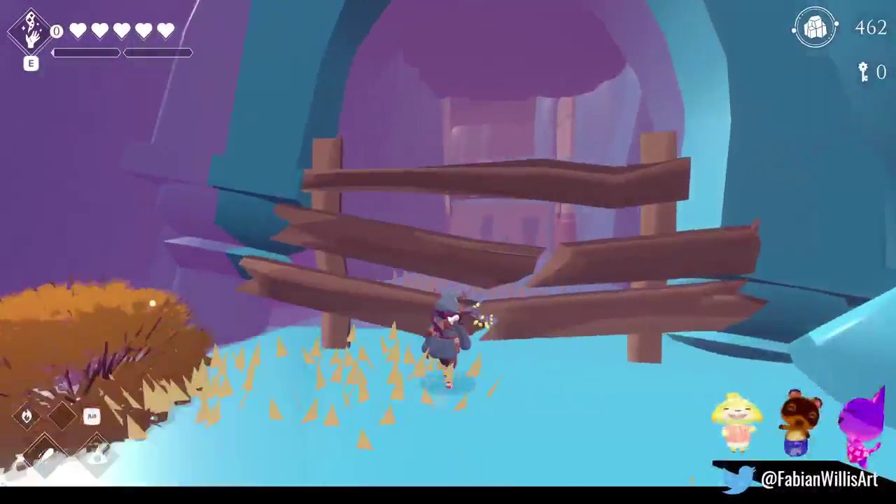
key(w)
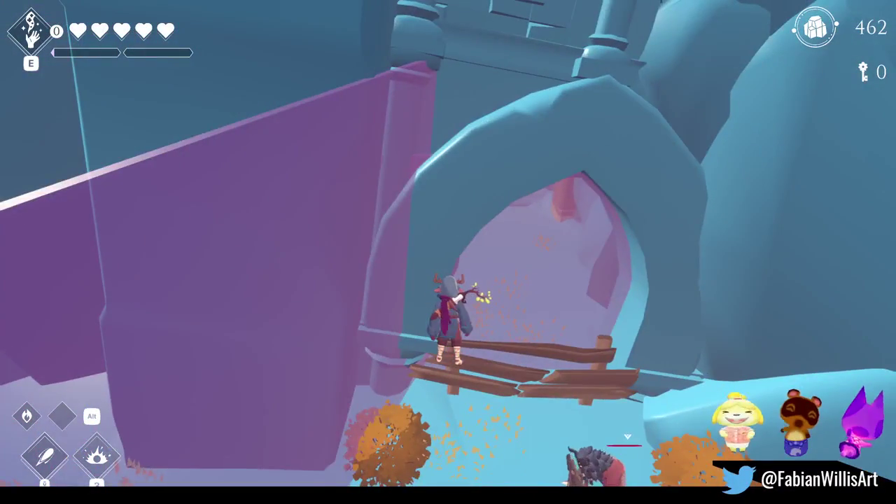
key(w)
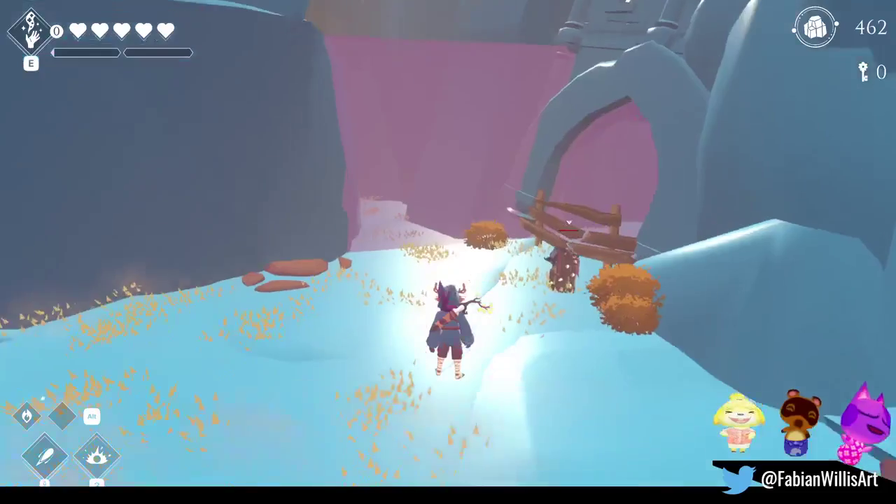
key(w)
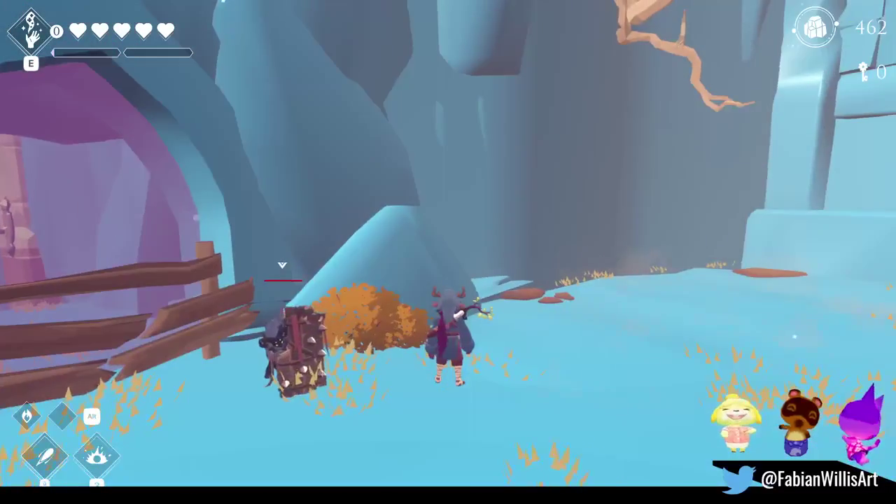
key(w)
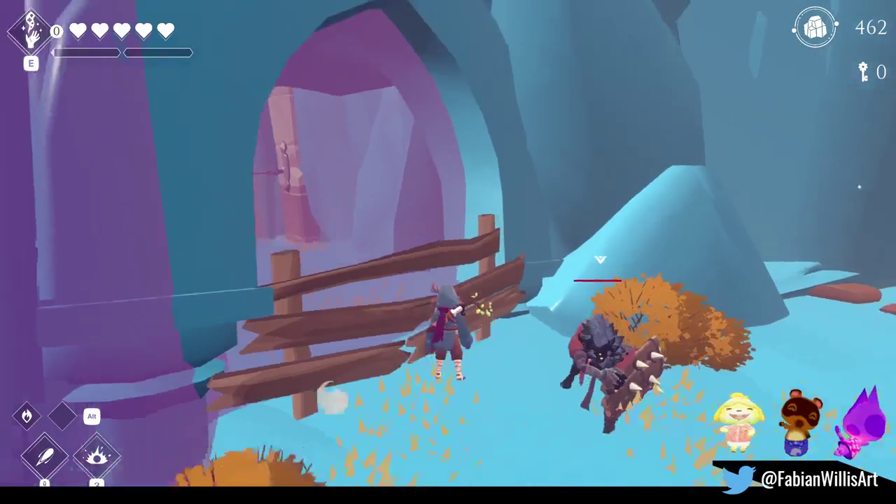
- Turn back along the fence, go through the blue cave to the stone gate and drop to the floor
key(s)
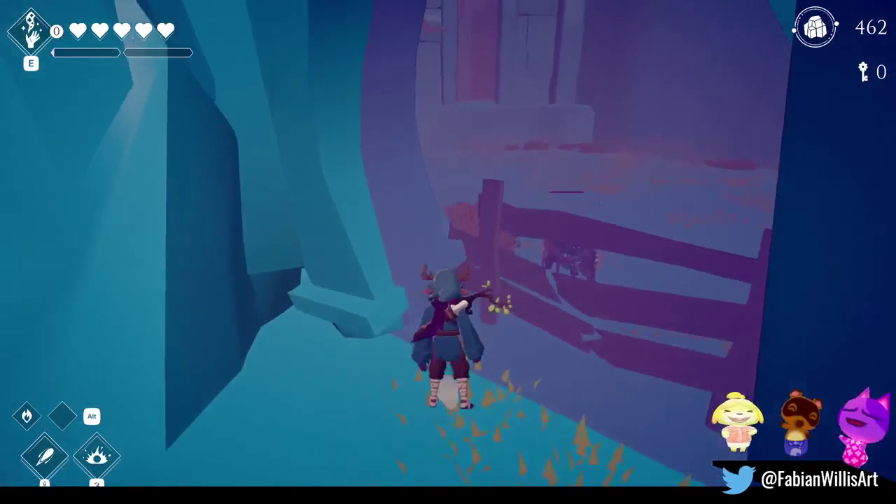
key(w)
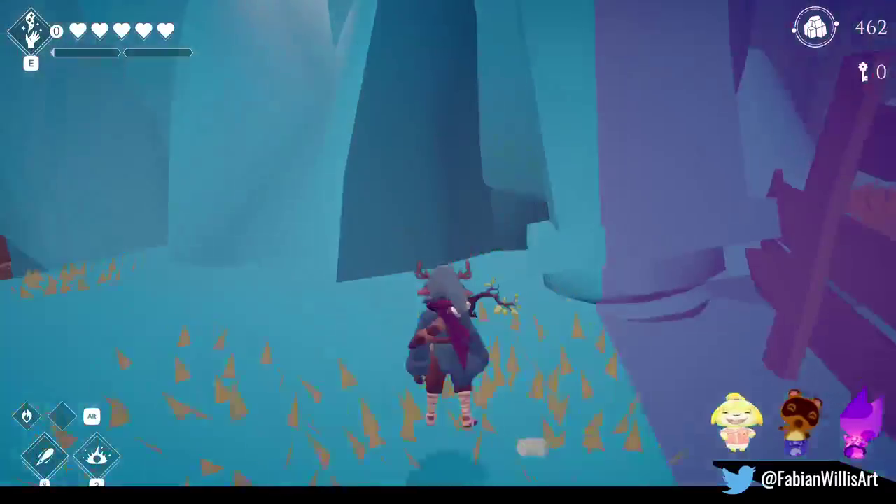
key(w)
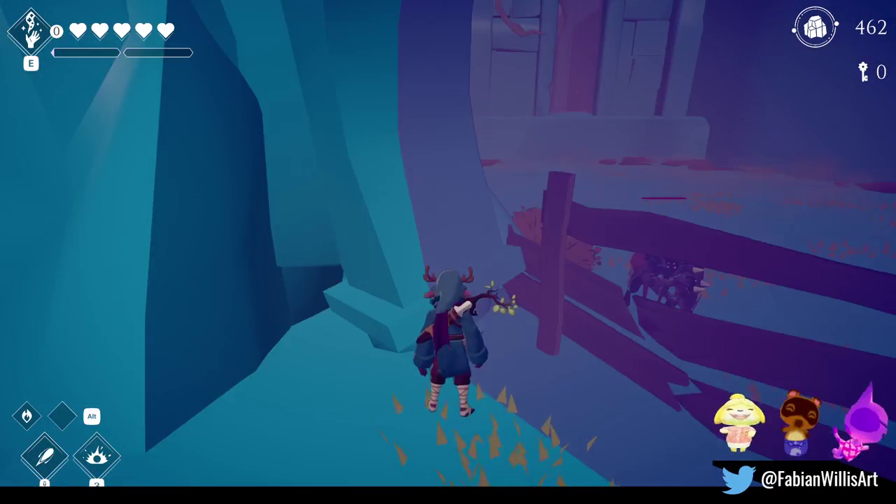
key(w)
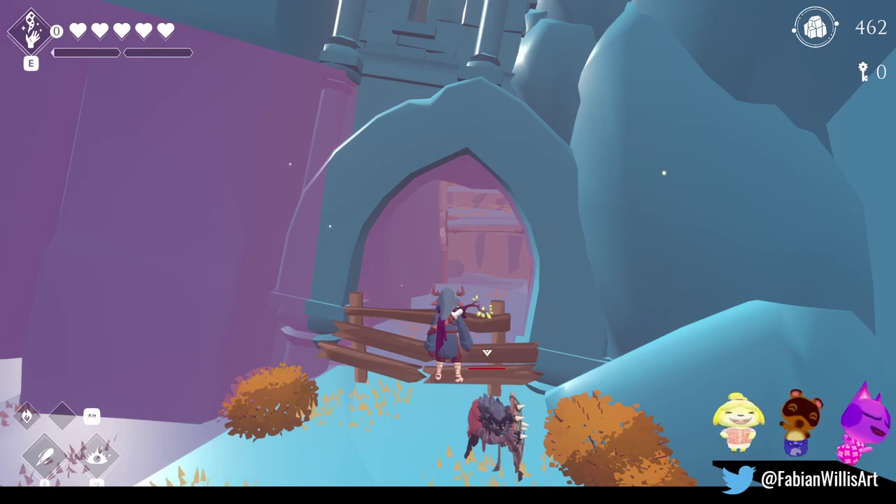
key(w)
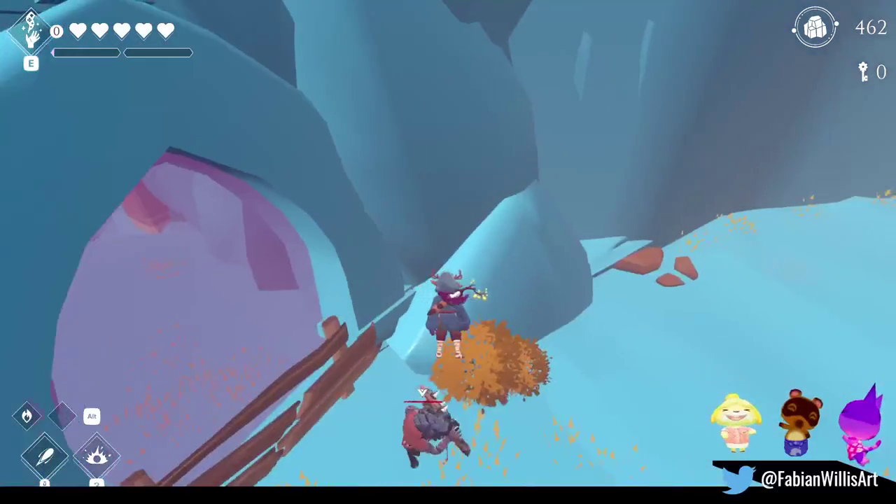
key(w)
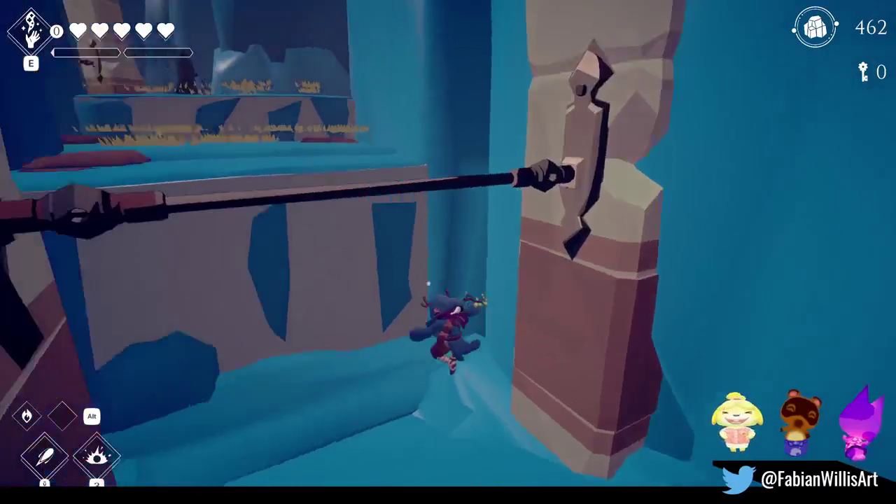
key(s)
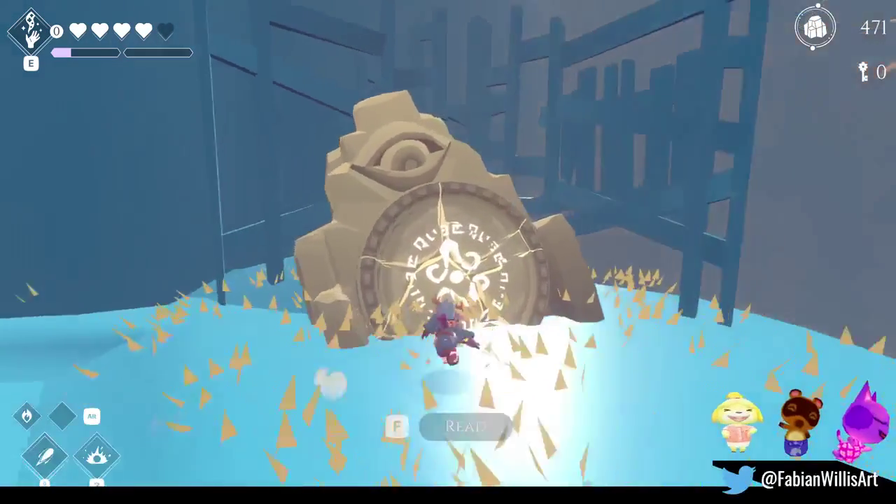
- Read the stone tablet's inscription through to the end of its message
key(f)
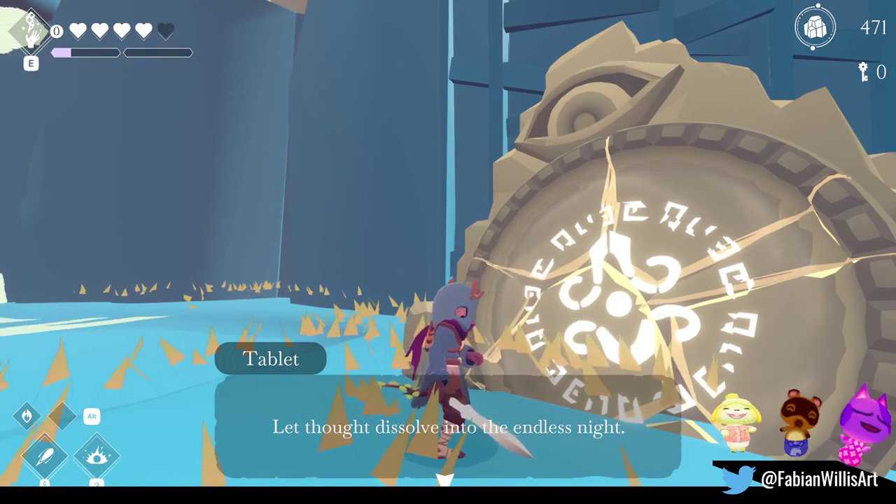
key(f)
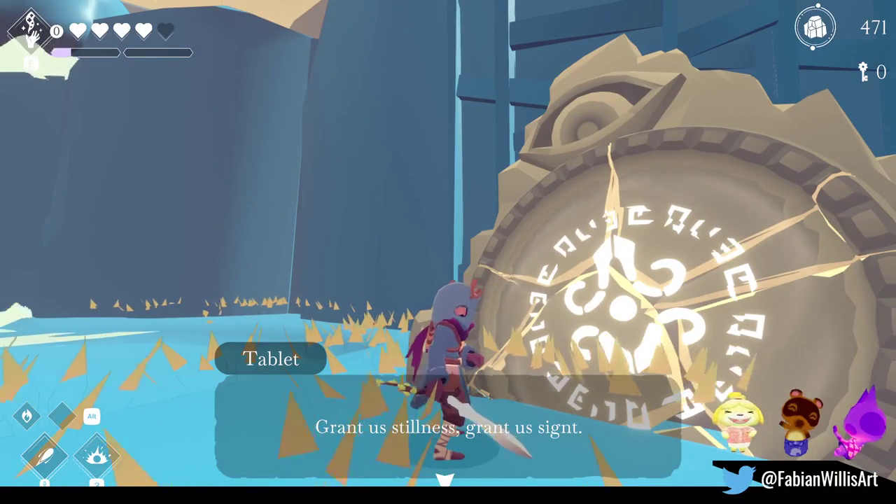
key(f)
- Run across the water and defeat the creature with slashes and a fire ring, then pause and resume
key(w)
key(w)
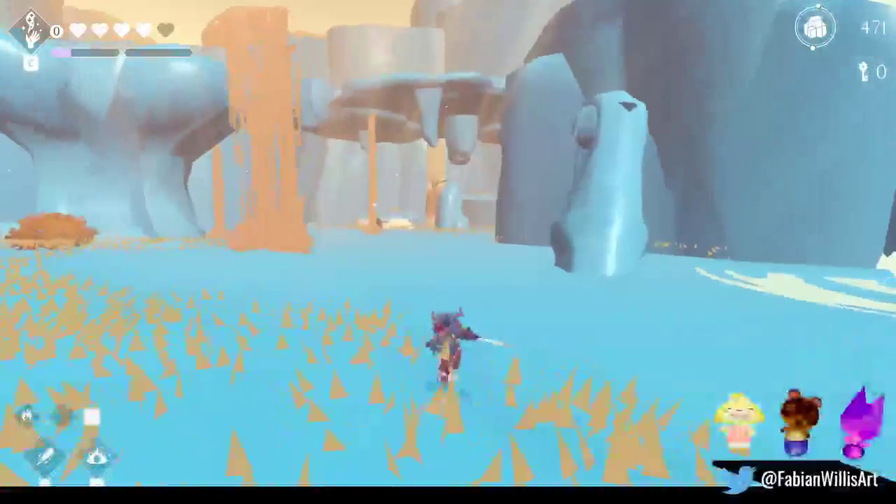
key(w)
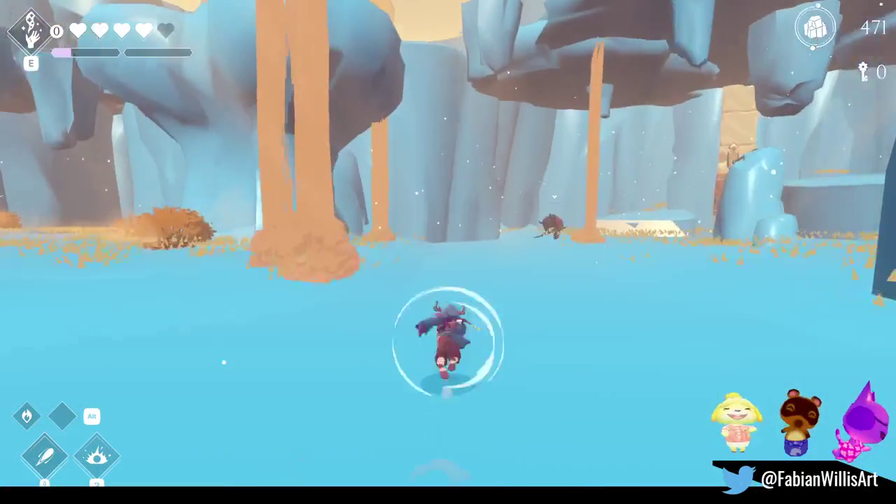
key(w)
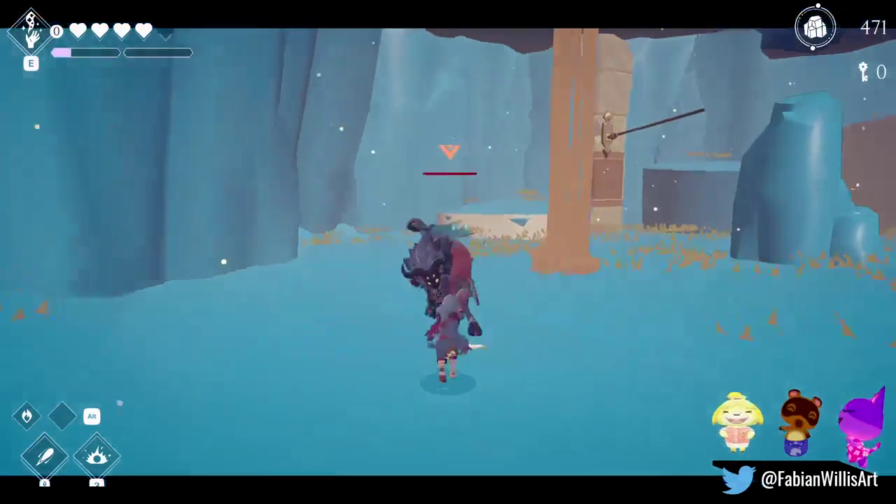
key(w)
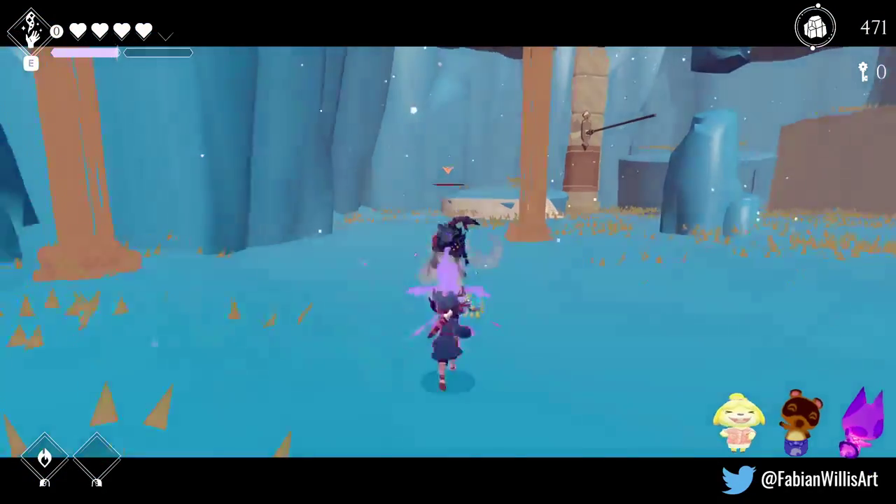
key(space)
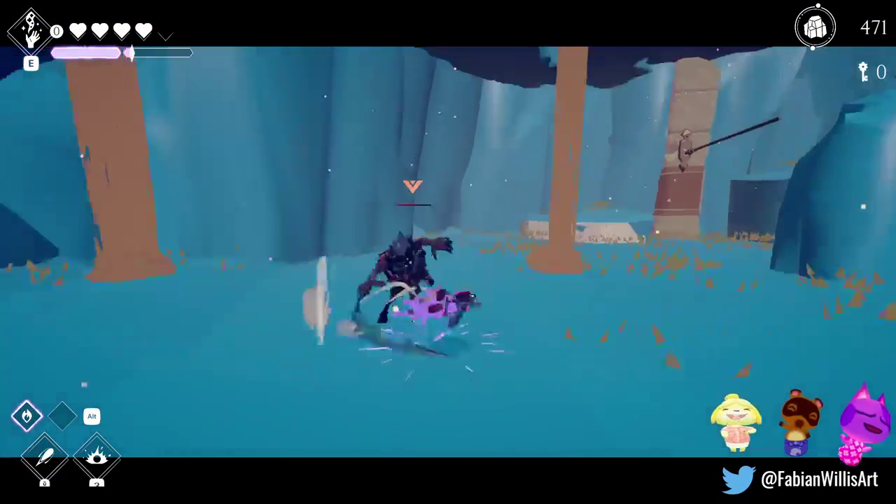
key(q)
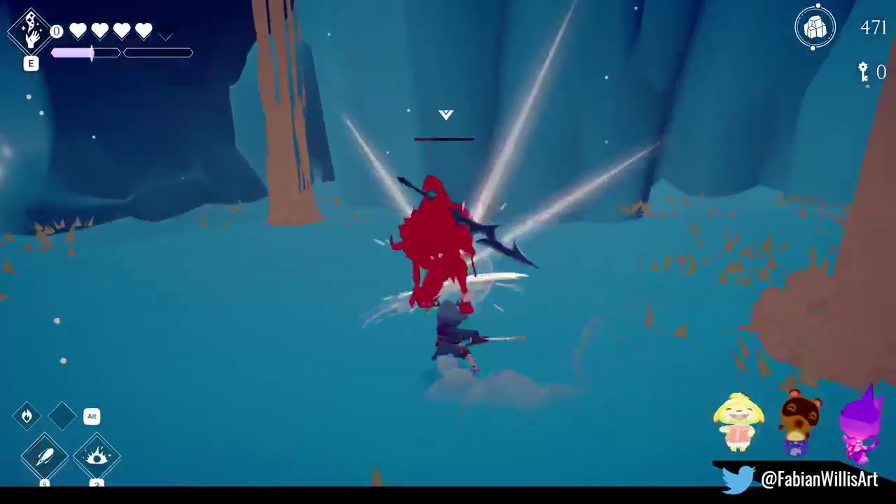
key(w)
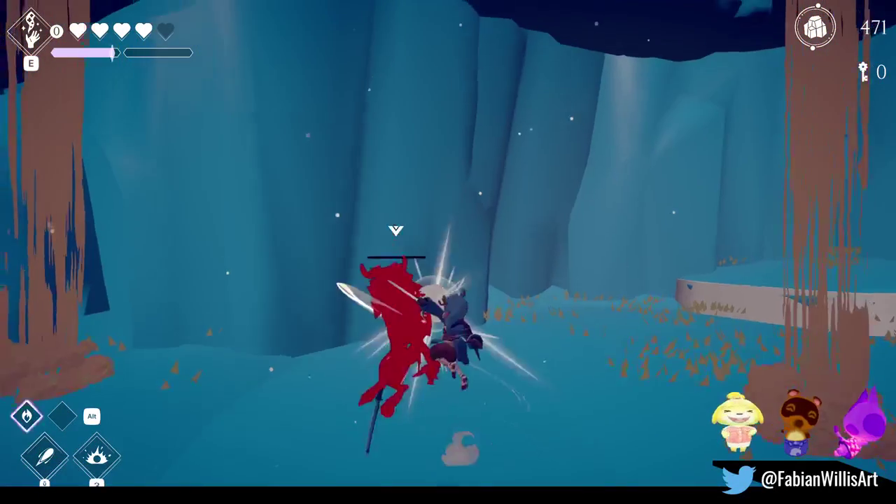
key(w)
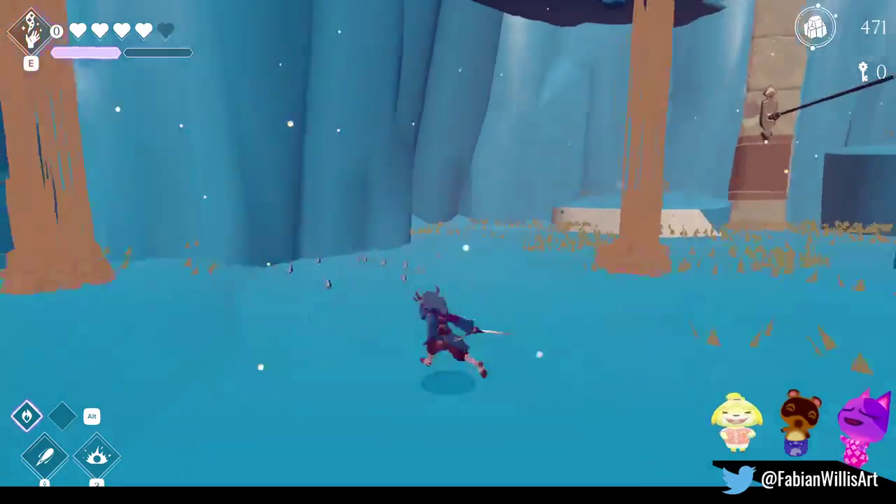
key(Escape)
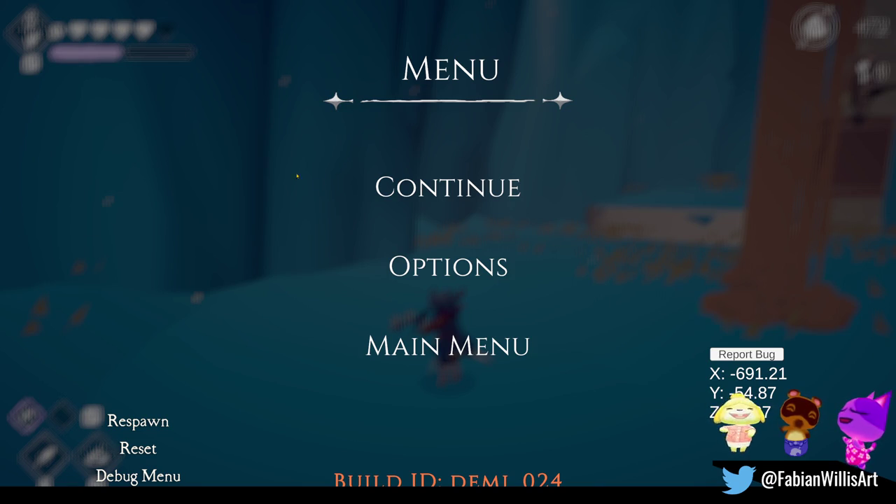
key(Escape)
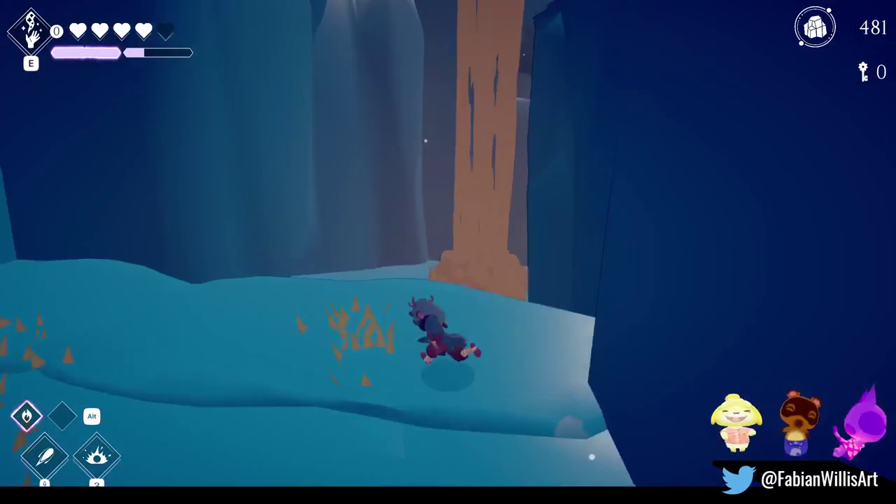
- Run past the orange pillar, smash the wooden barricade, climb the ice pillar and jump off
key(w)
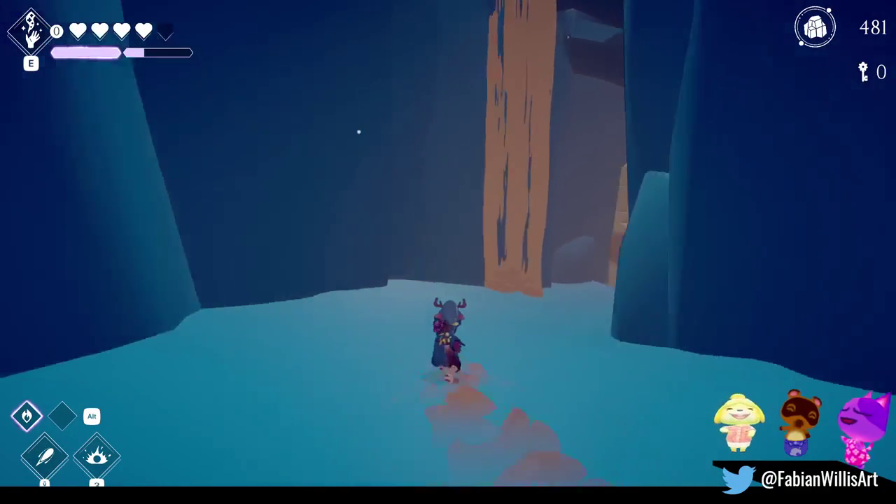
key(w)
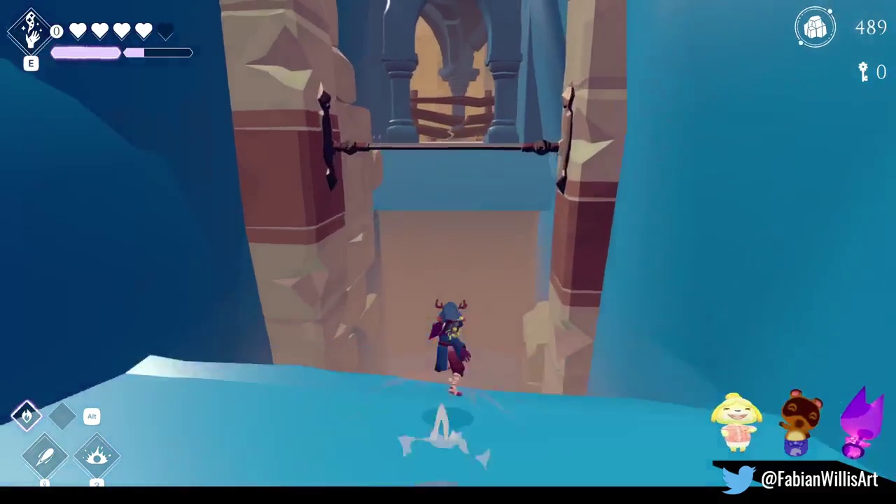
key(w)
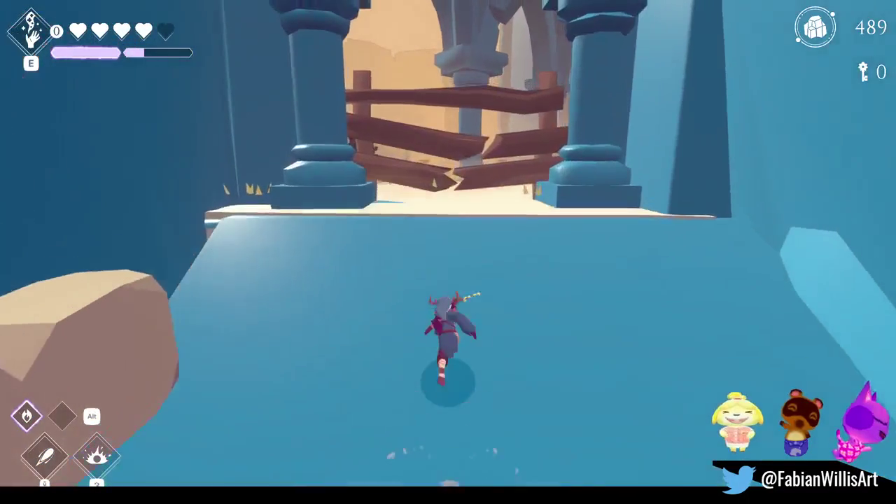
key(w)
key(w)
key(w)
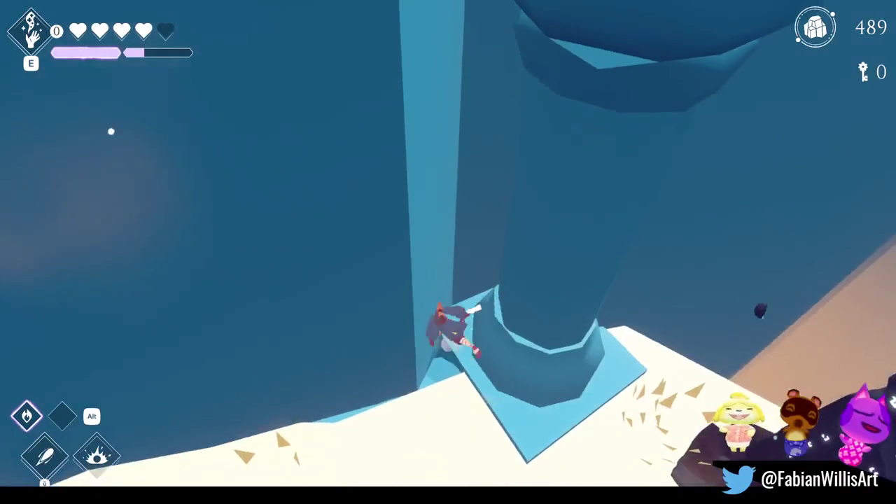
key(w)
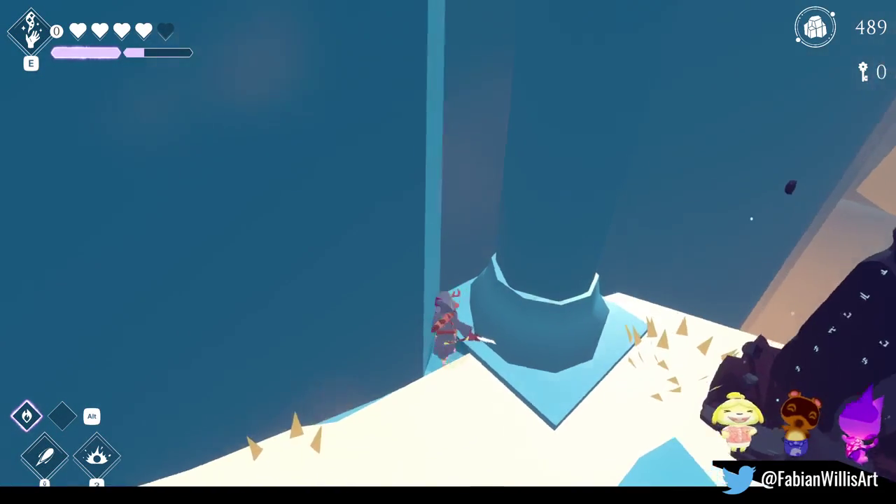
key(w)
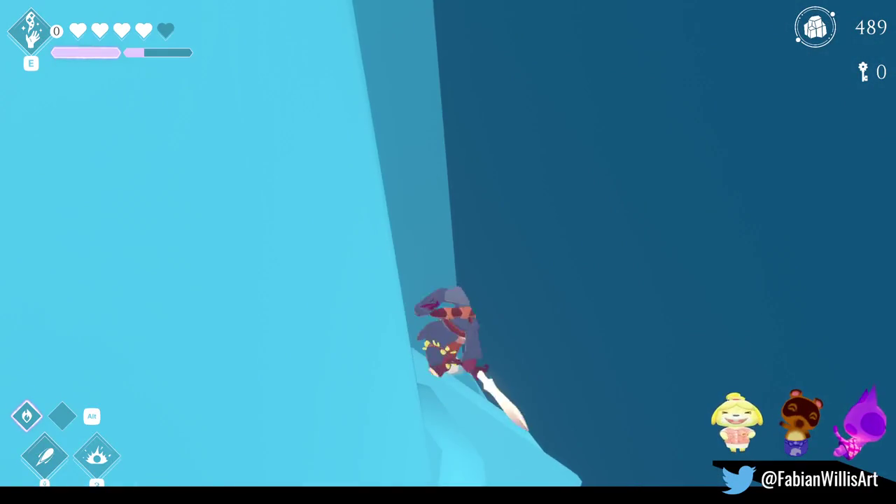
key(w)
key(w)
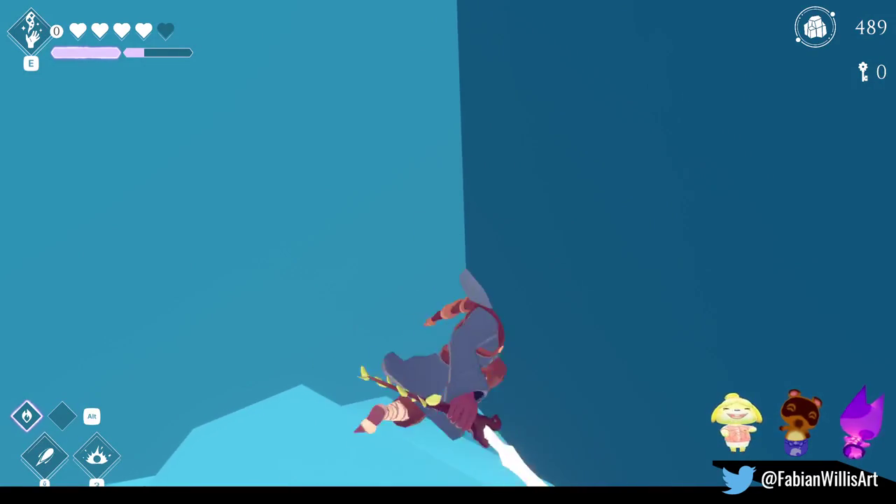
key(w)
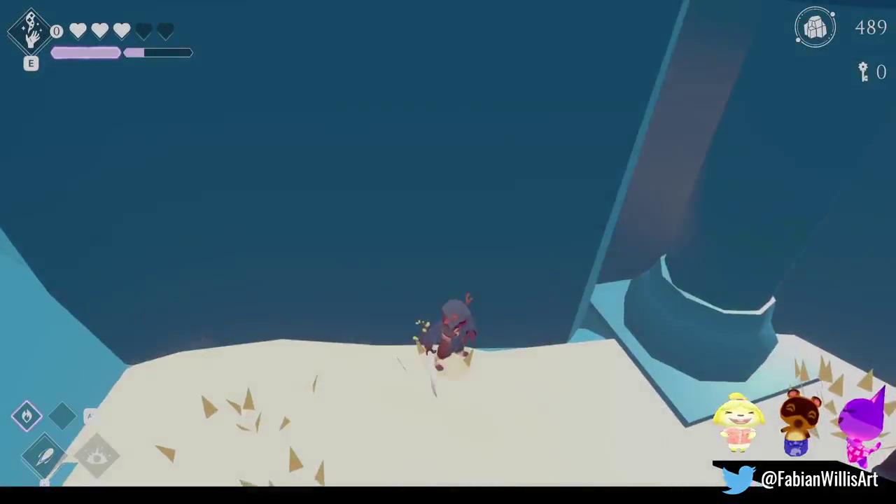
- Work along the ice ledge, climb the wall beside the sandy archway, then pause the game
key(w)
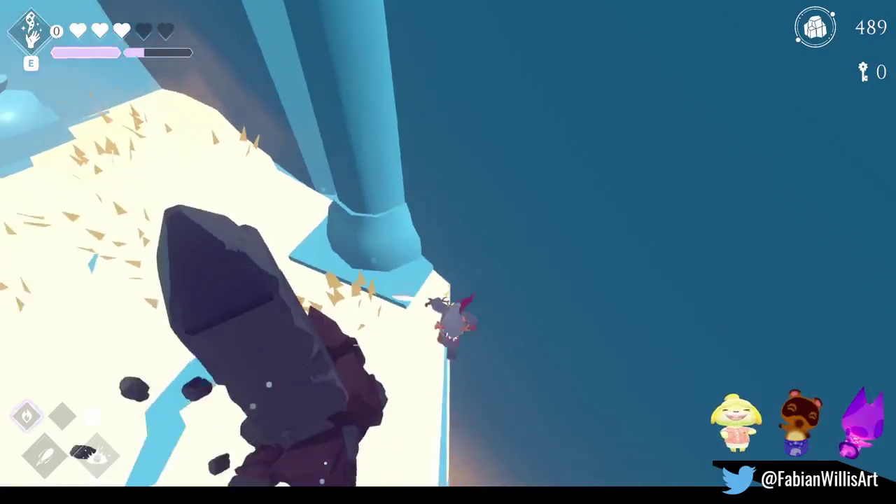
key(w)
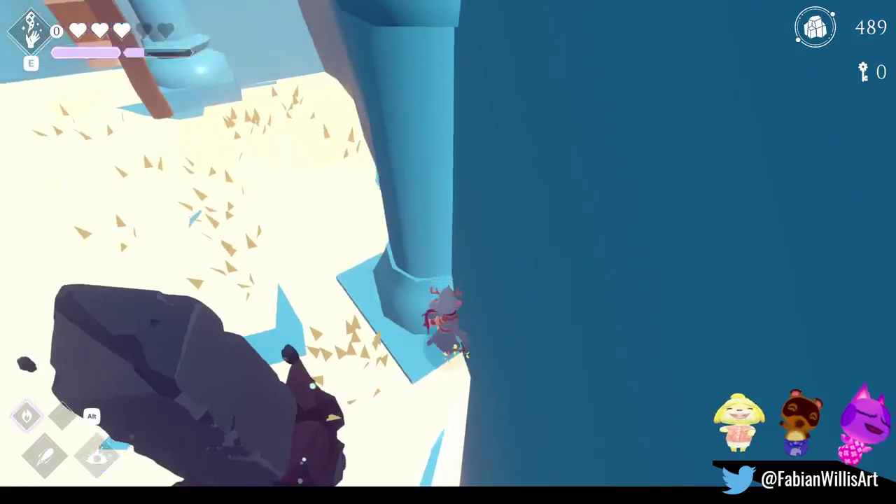
key(w)
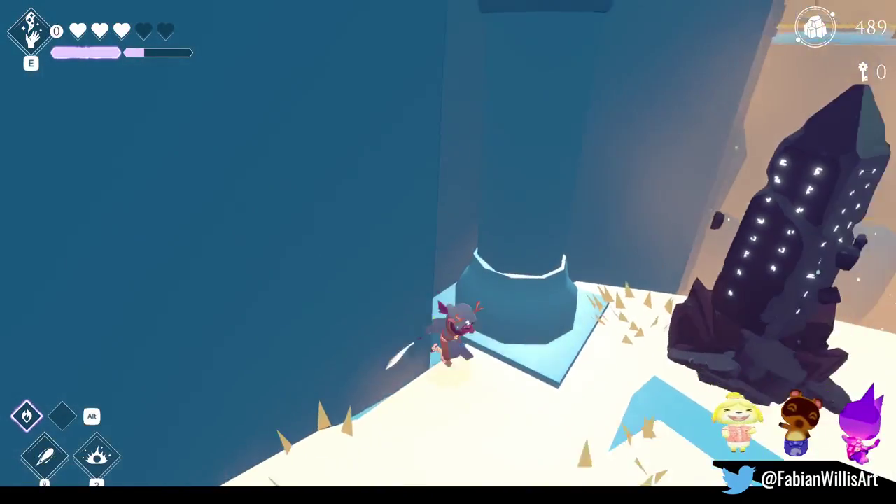
key(w)
key(w)
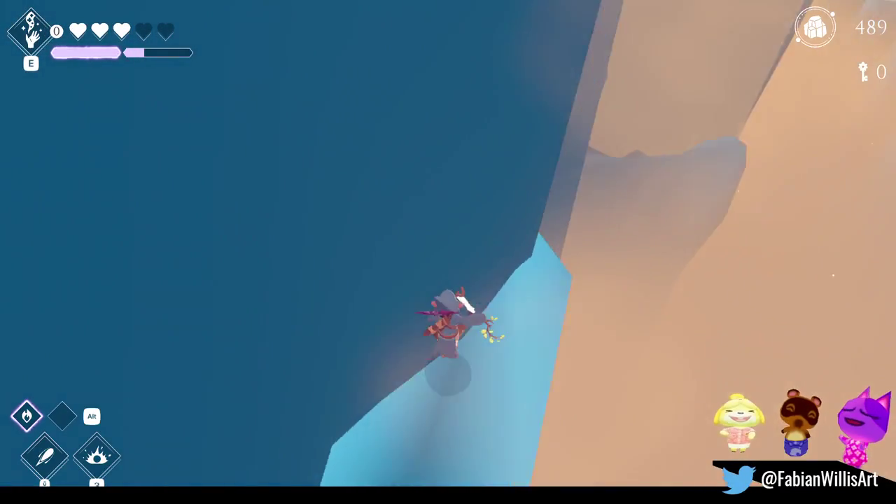
key(w)
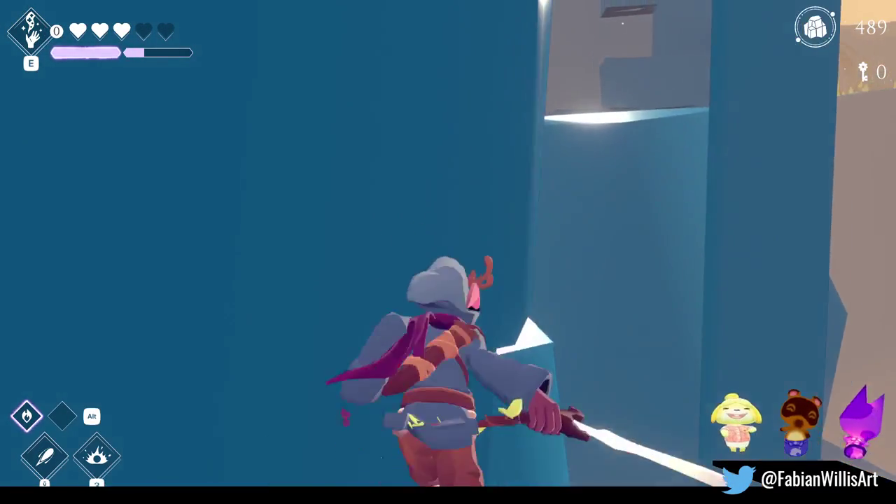
key(w)
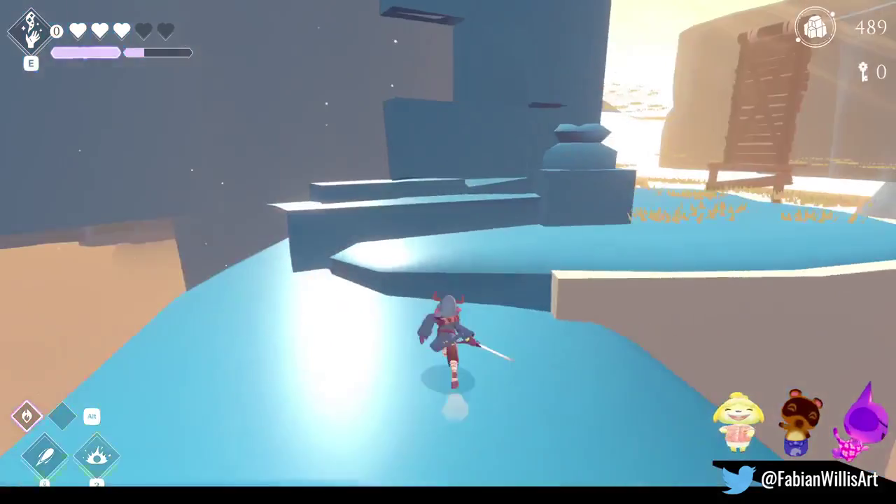
key(w)
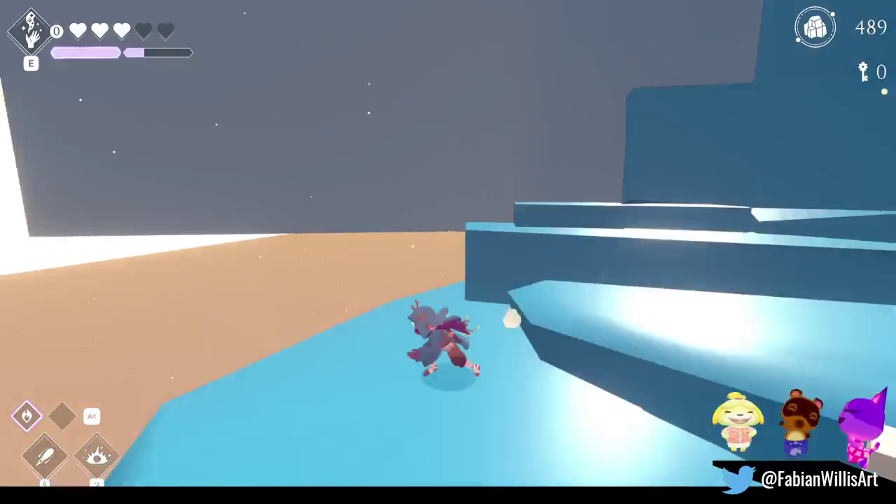
key(w)
key(w)
key(Escape)
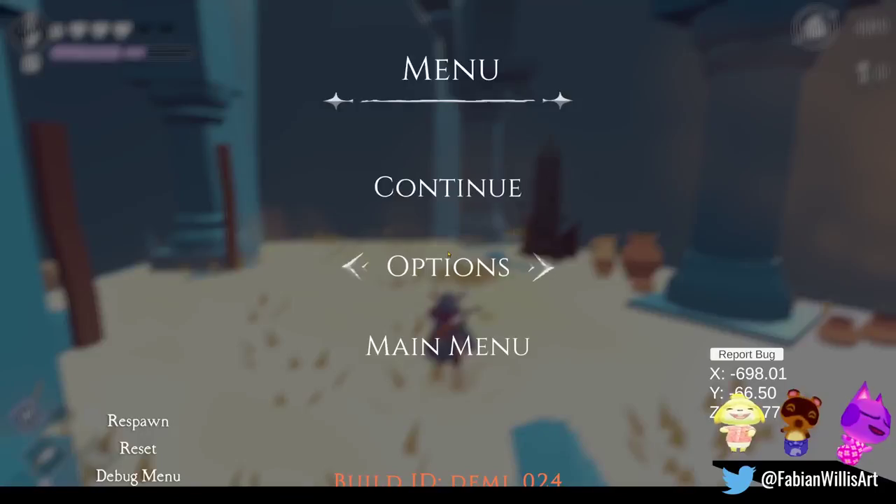
- Exit fullscreen and bring the Blender Wooden Assets window to the front
key(F11)
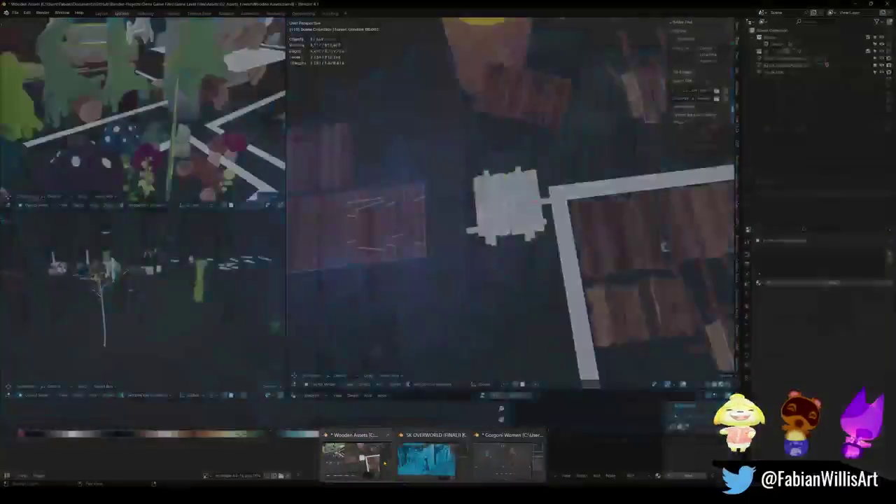
click(363, 462)
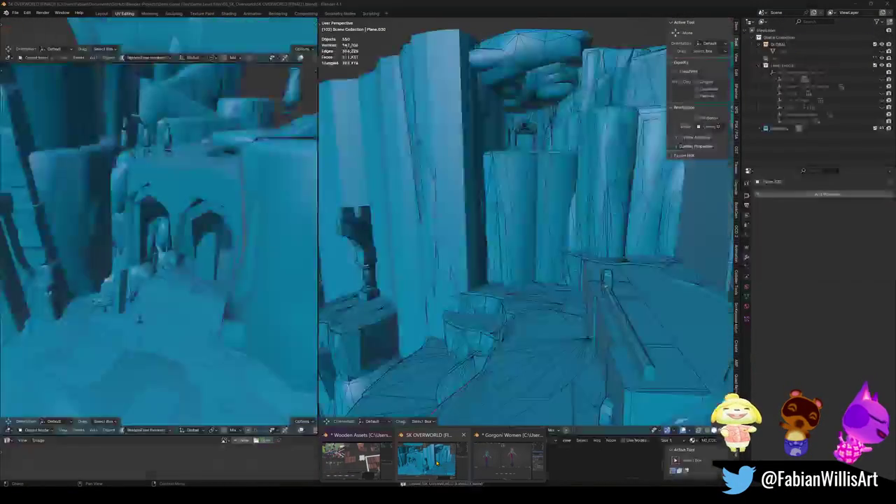
- Switch to the SK OVERWORLD window and walk-navigate up to the column base
click(443, 456)
key(shift+grave)
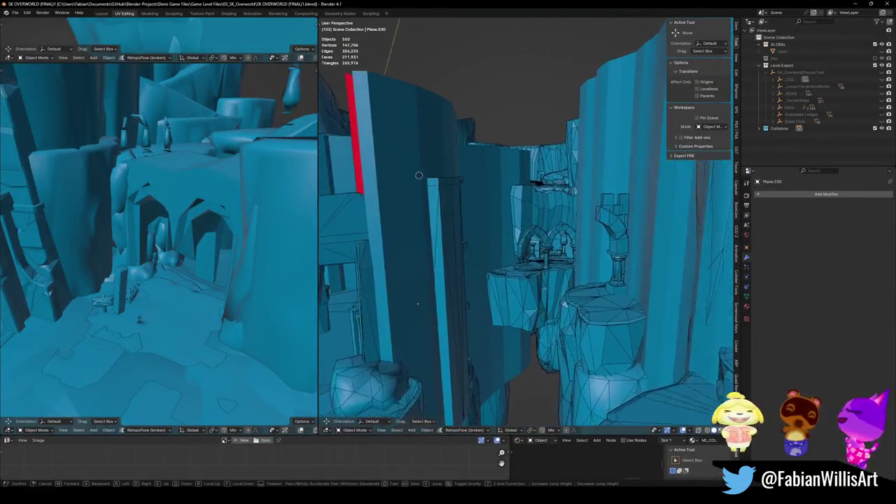
key(w)
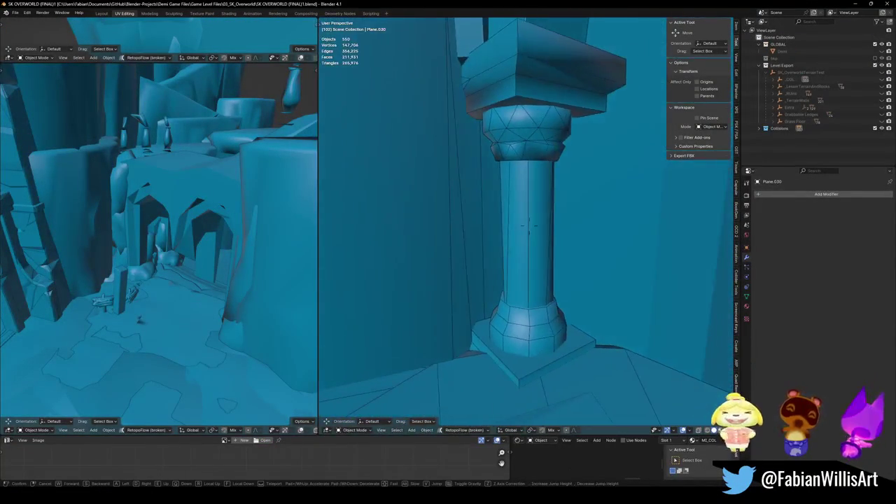
click(592, 217)
middle_drag(586, 217, 511, 234)
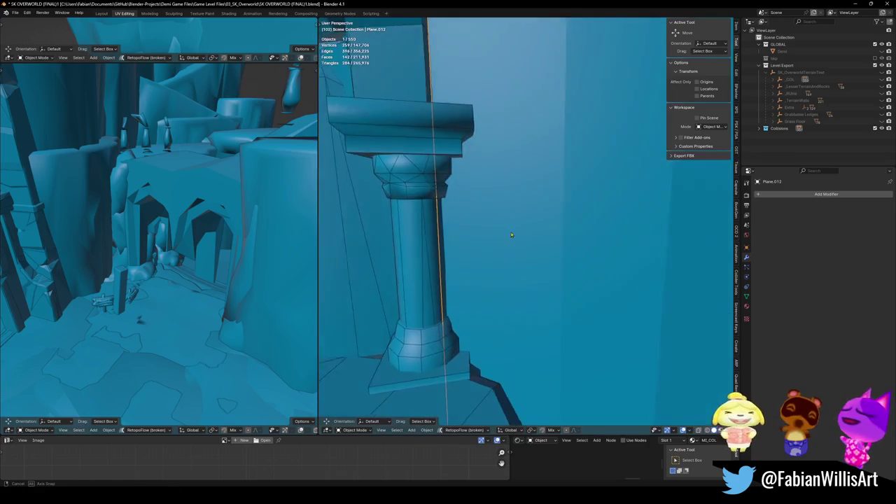
- In Edit Mode with X-ray on, reposition the collision mesh vertices around the column, then exit
key(Tab)
mouse_move(511, 235)
middle_down()
mouse_move(469, 268)
mouse_move(520, 276)
middle_up()
key(alt+z)
key(alt+z)
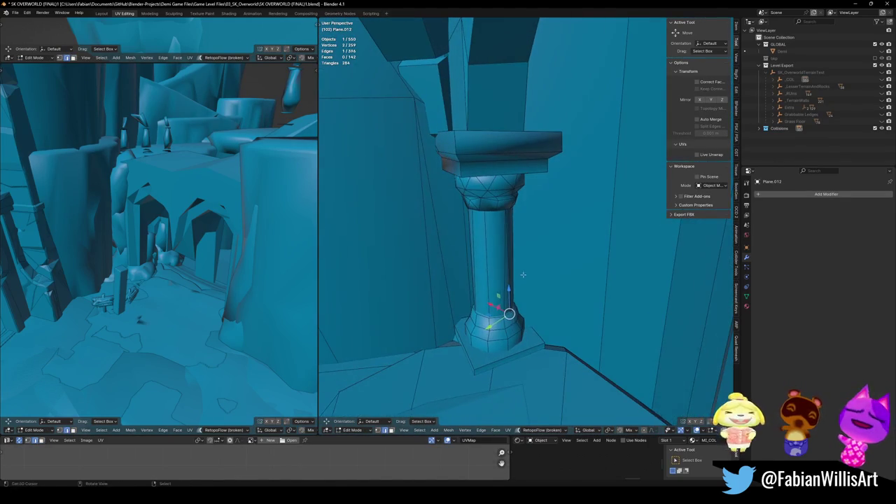
key(Escape)
middle_drag(450, 274, 515, 265)
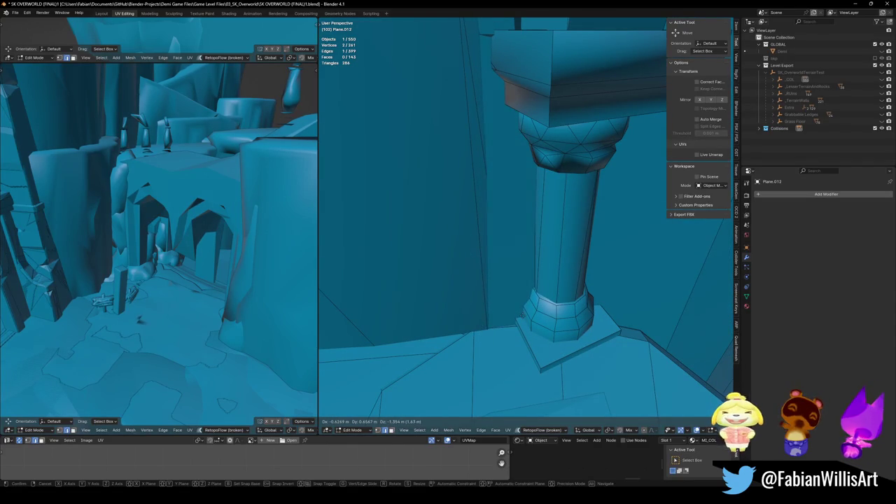
key(Escape)
mouse_move(518, 266)
middle_down()
mouse_move(574, 252)
mouse_move(499, 281)
middle_up()
key(Tab)
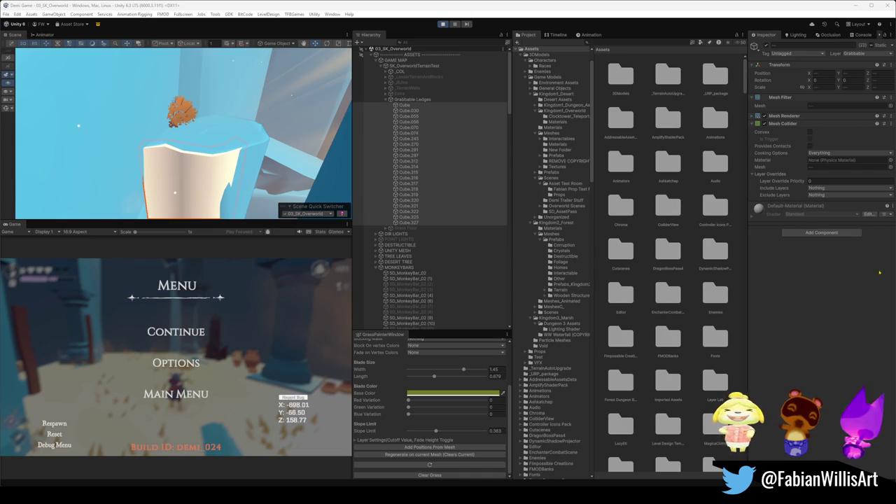
- Continue from the pause menu and switch the Game view to fullscreen with F10
click(216, 331)
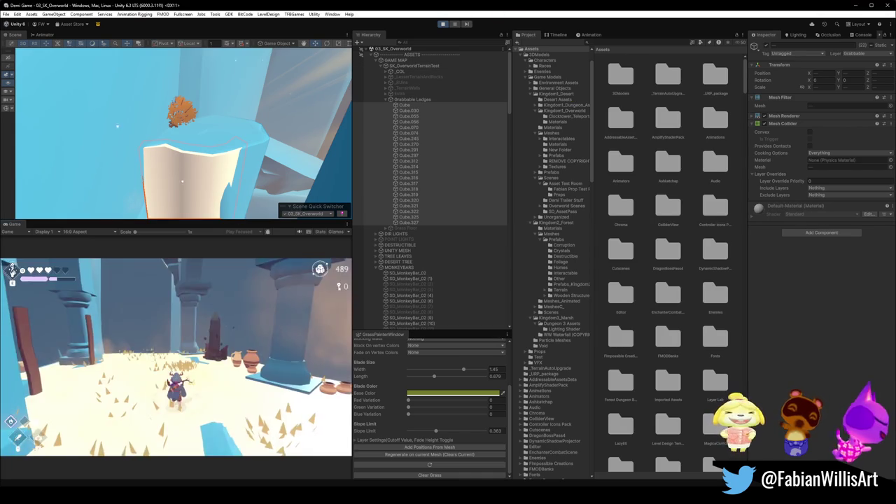
key(F10)
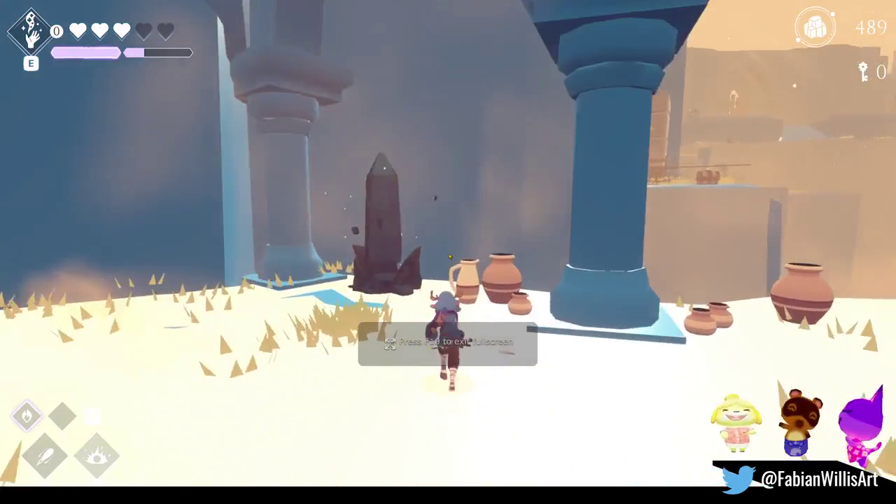
- Run across the sand testing pillar collision, then climb the ice ledge and rock wall to its top
key(a)
key(a)
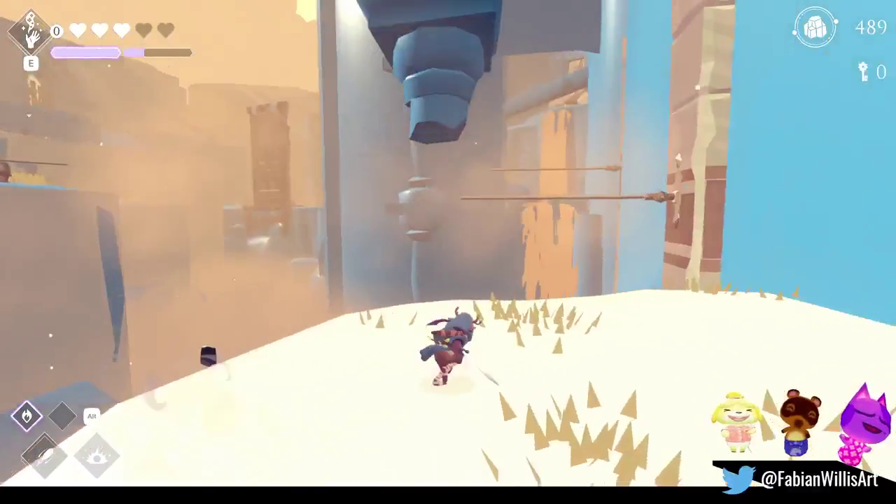
key(space)
key(w)
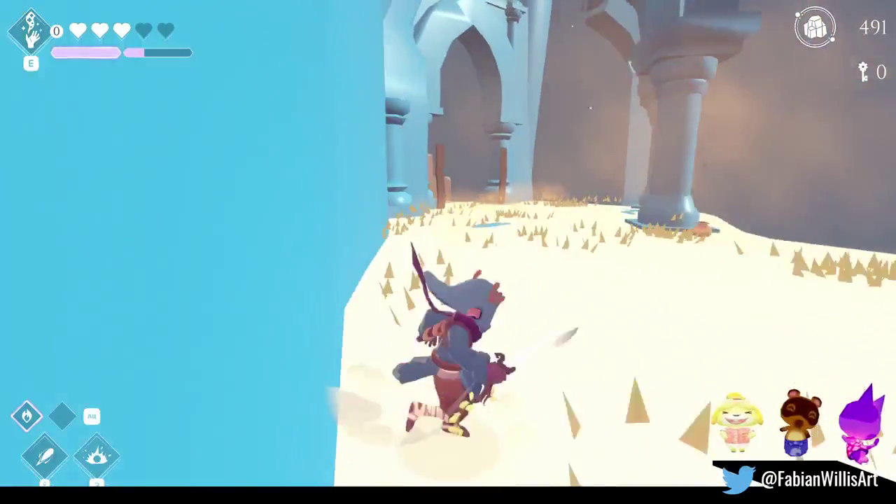
key(space)
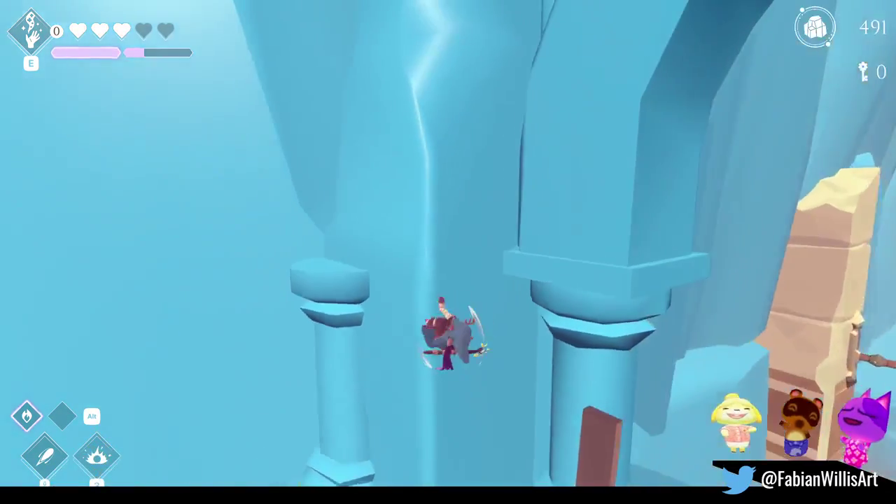
key(w)
key(w)
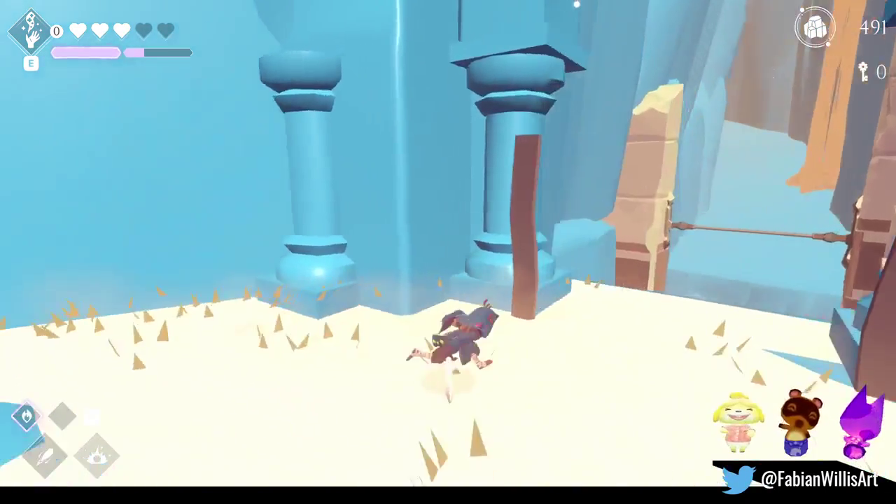
key(space)
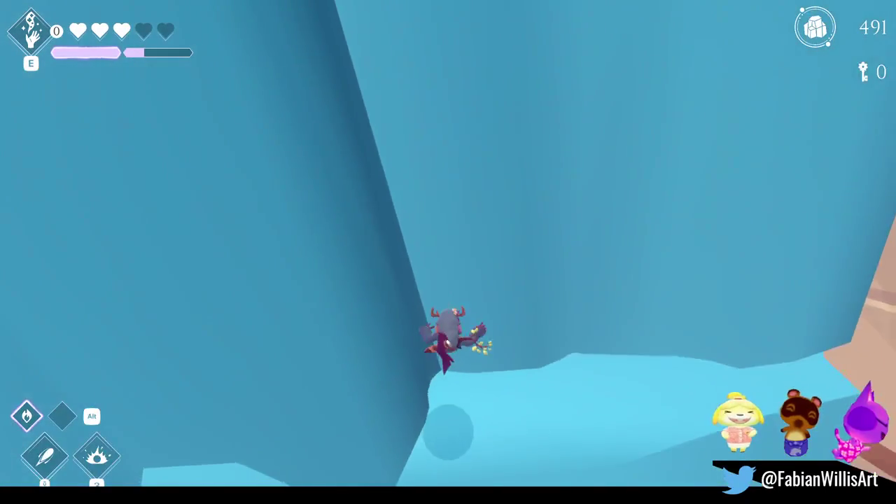
key(space)
key(w)
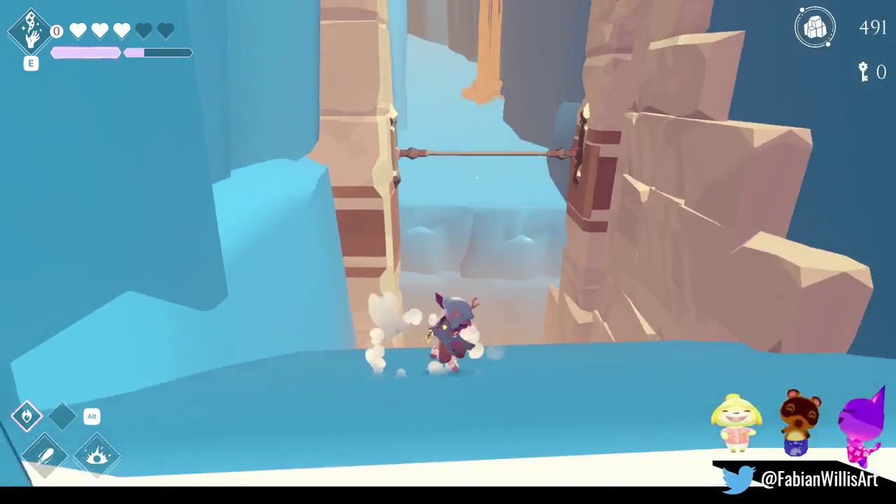
key(space)
key(w)
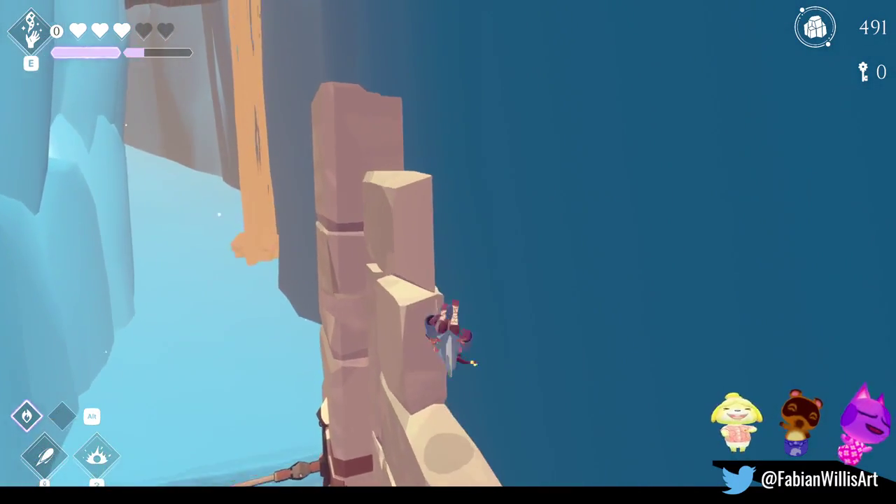
key(w)
key(w)
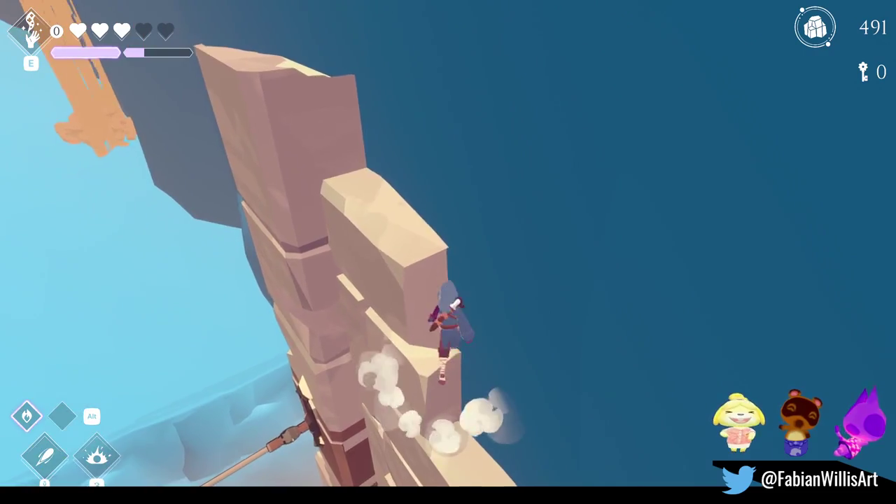
- Leap off the rock wall toward the water and climb the rock pillar's sides and top
key(w)
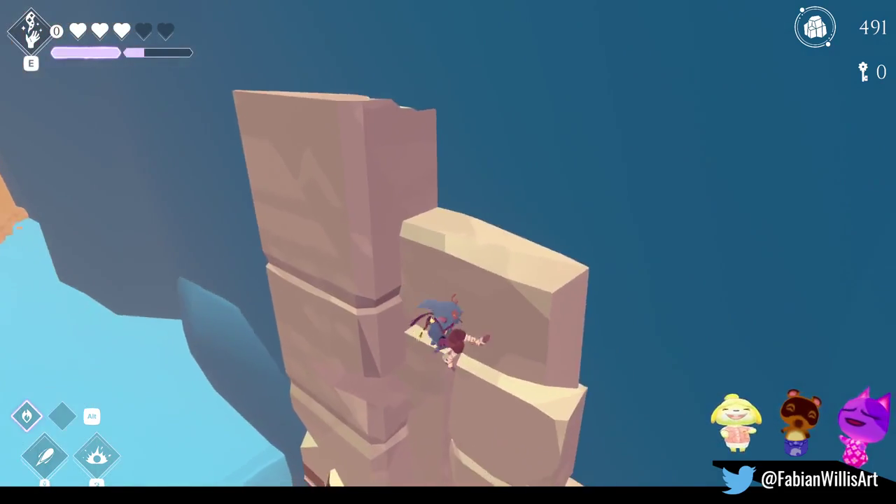
key(w)
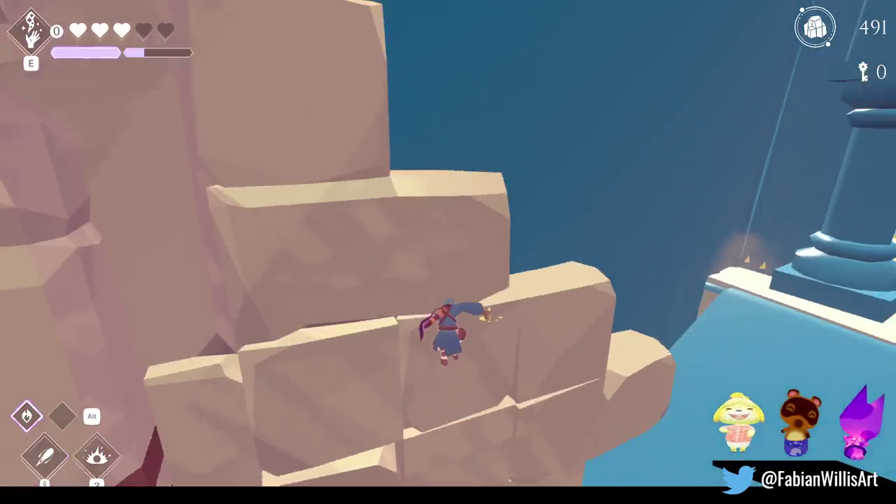
key(space)
key(w)
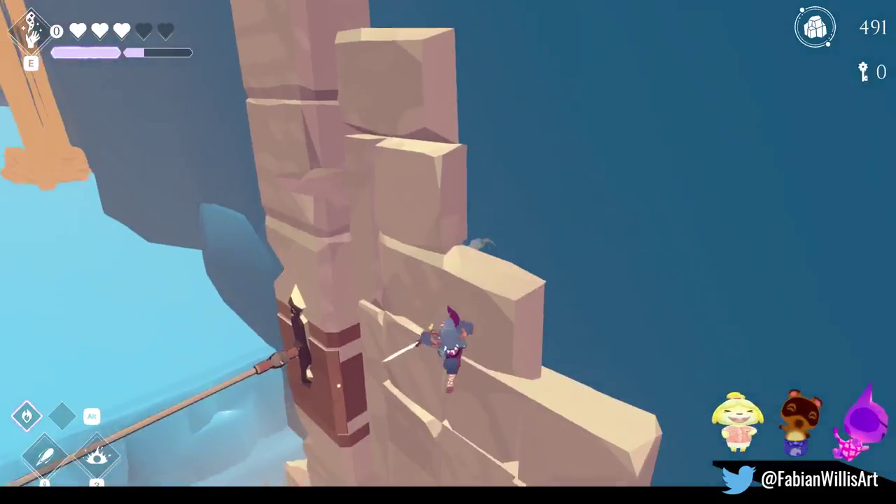
key(w)
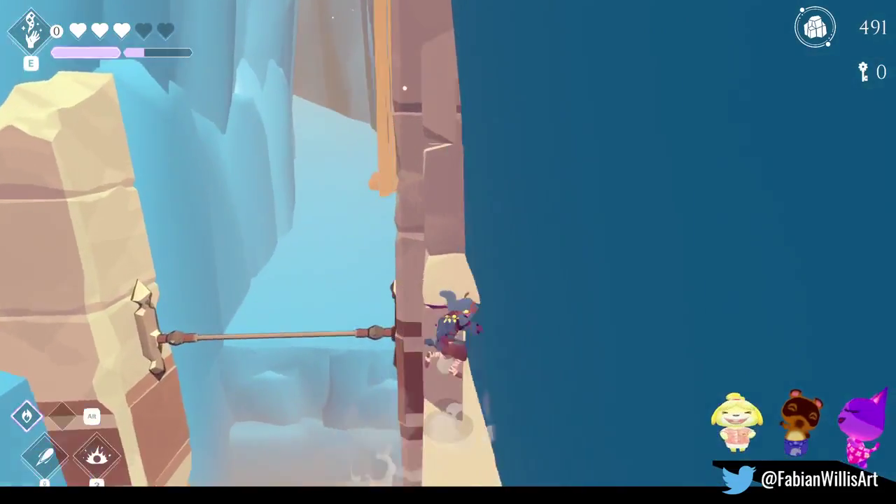
key(w)
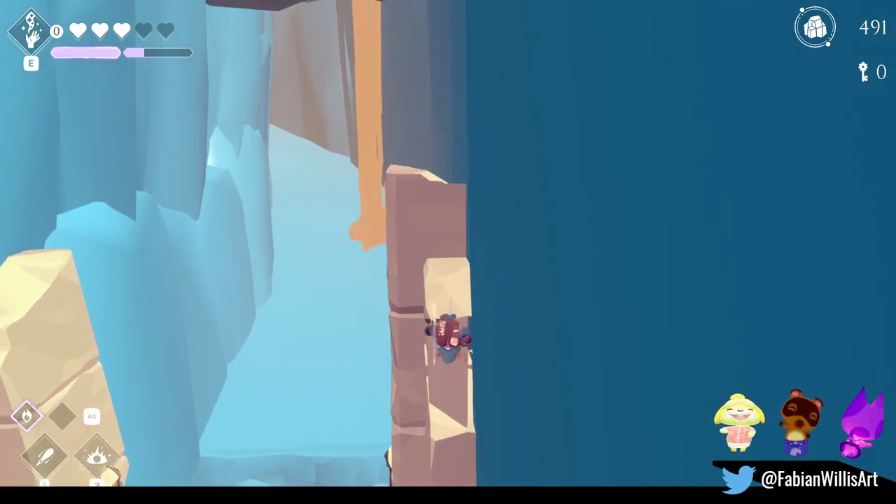
key(w)
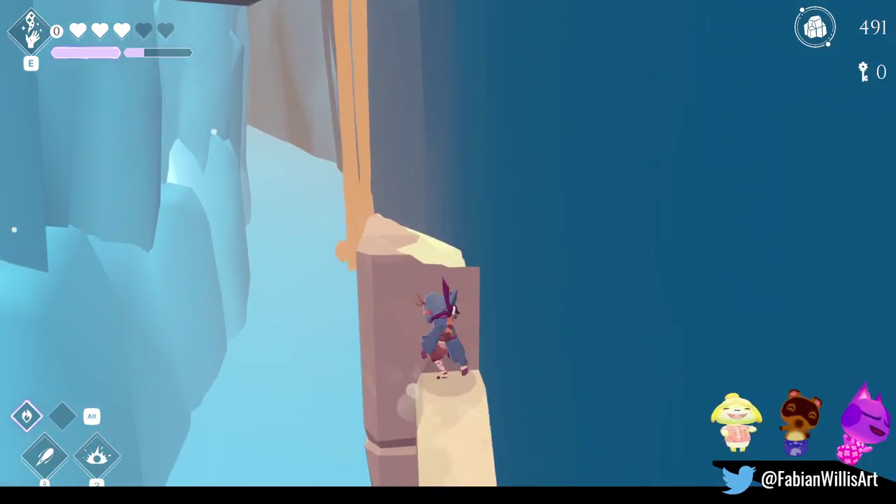
key(w)
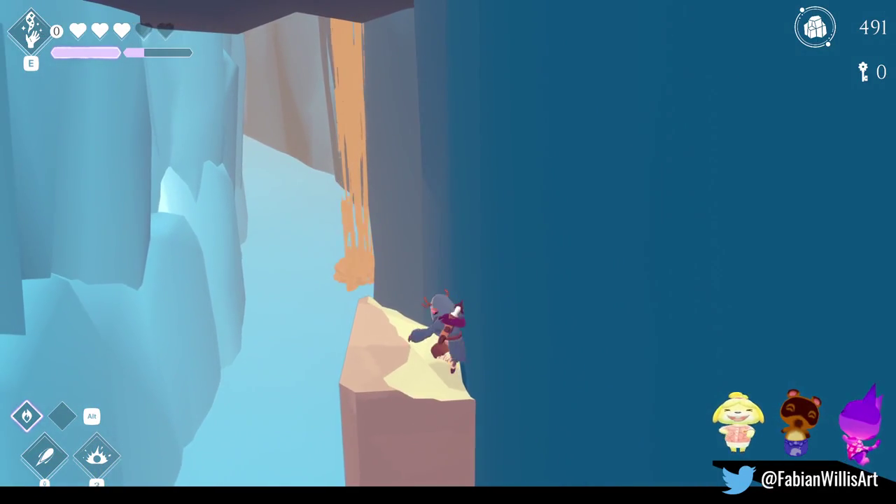
- Cross into the canyon, climb its wall to the snowy ledge, then pause and leave fullscreen
key(d)
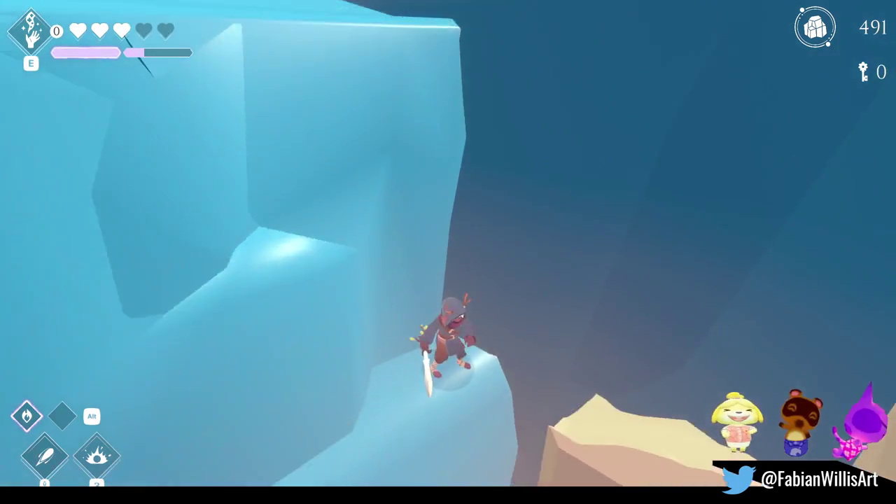
key(space)
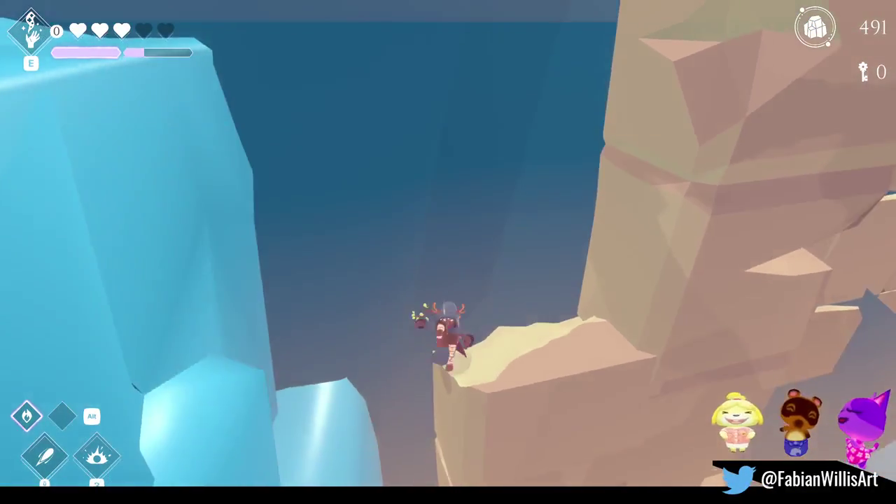
key(w)
key(space)
key(w)
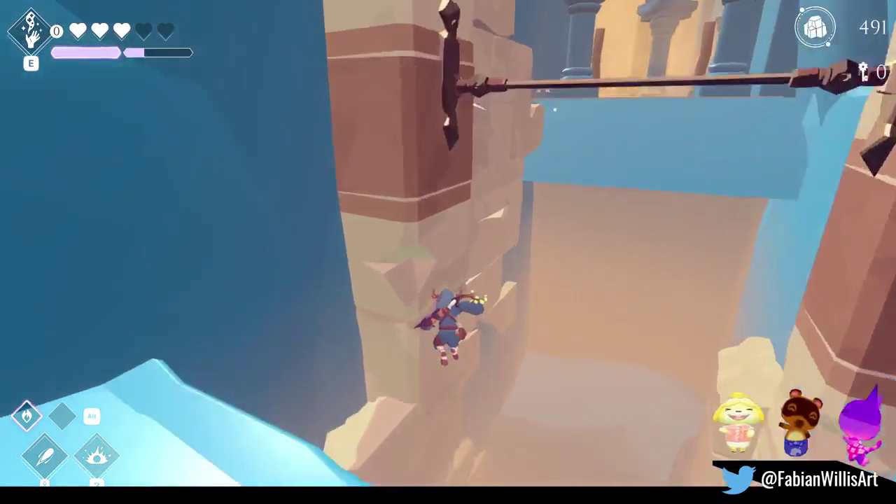
key(w)
key(w)
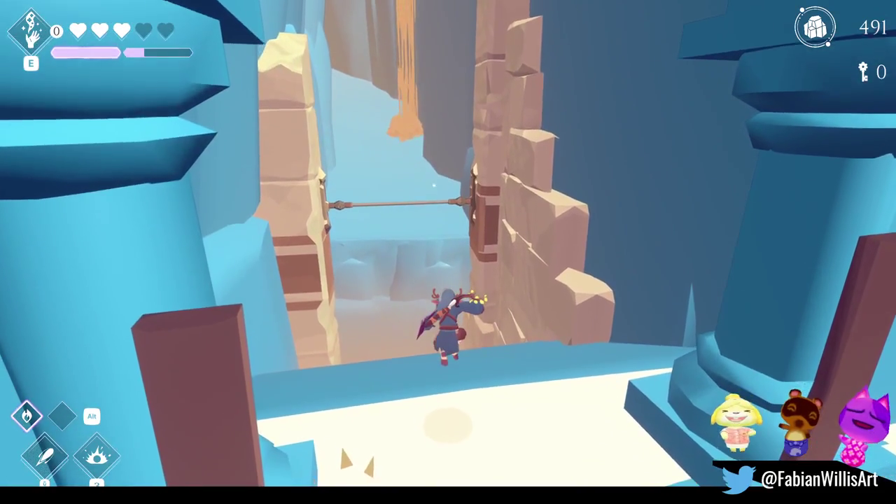
key(w)
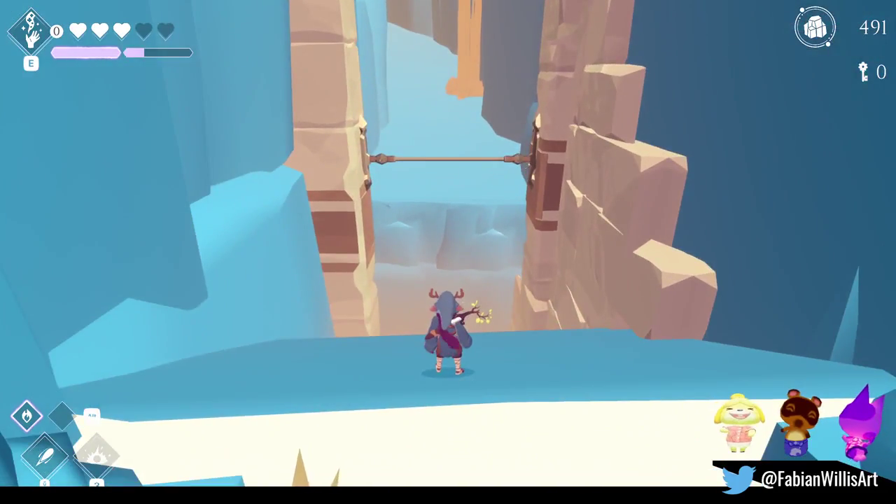
key(Escape)
key(F11)
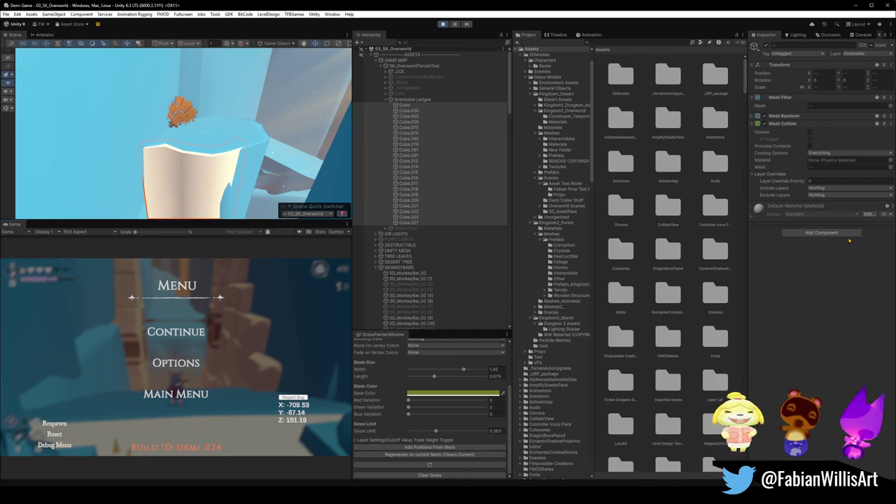
- Unpause the Unity demo from its pause menu and return the Game view to fullscreen
click(181, 333)
key(Escape)
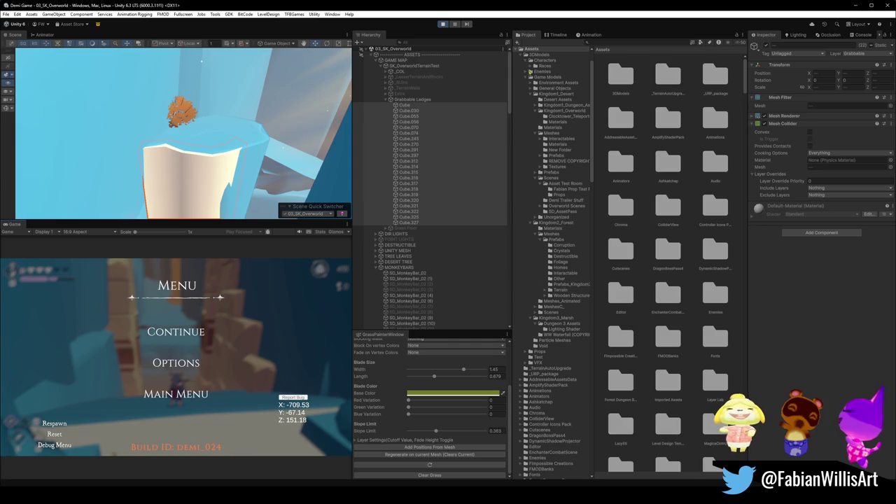
click(180, 333)
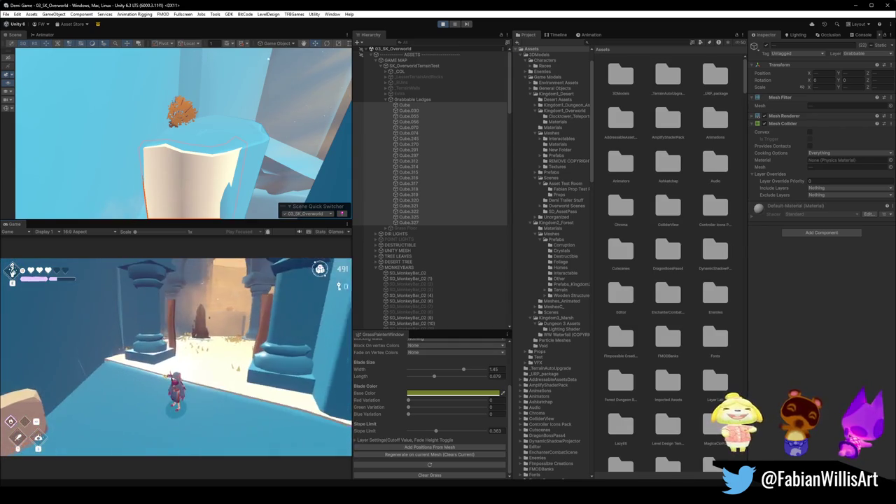
key(F10)
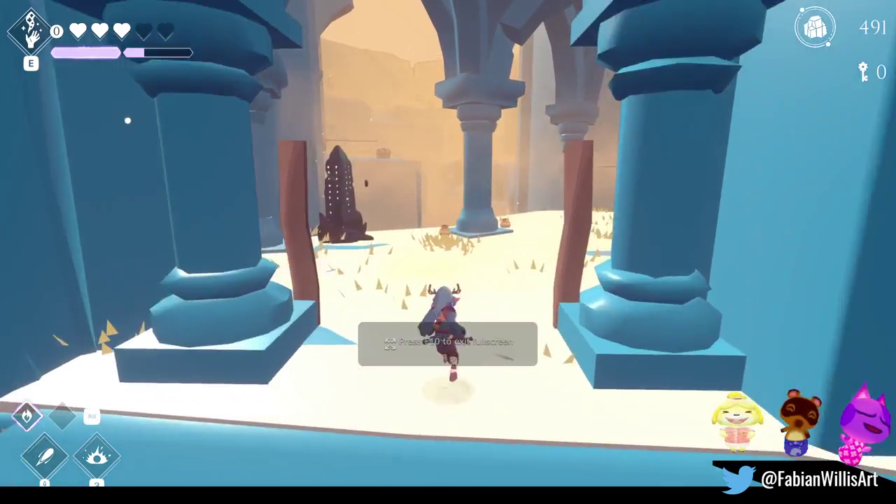
- Run and jump down into the chasm, then slash and fire-blast the shadow enemies
key(w)
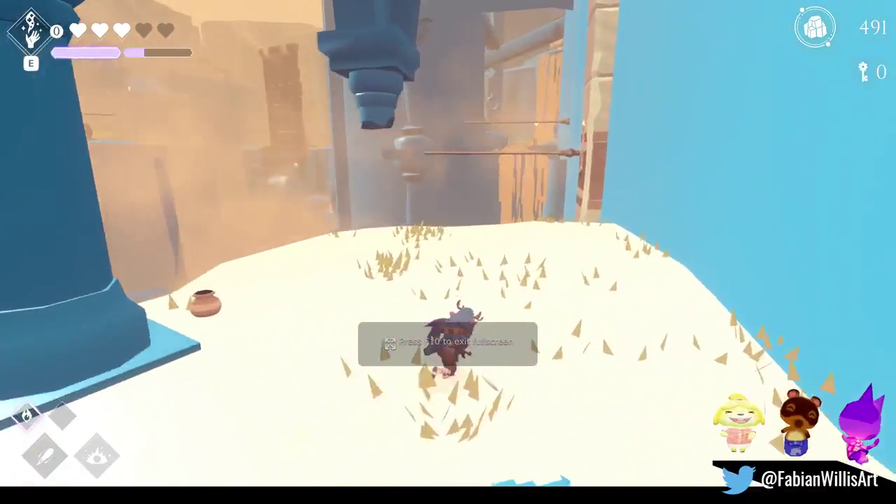
key(space)
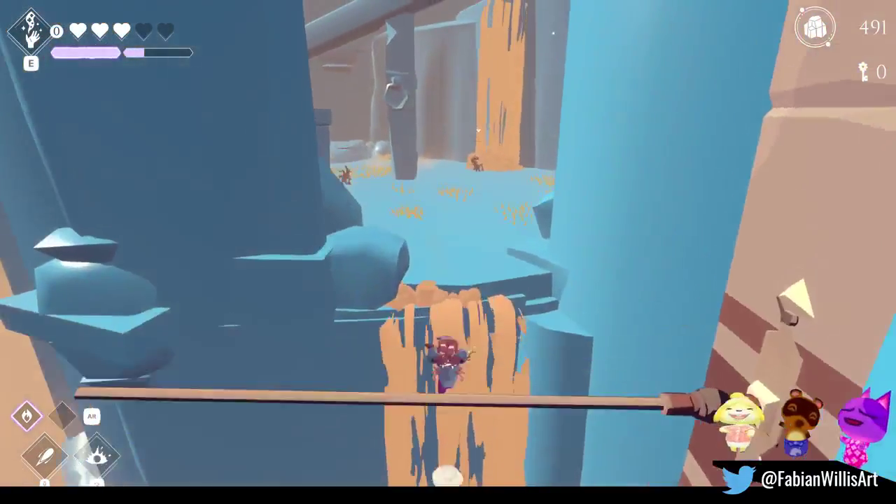
key(w)
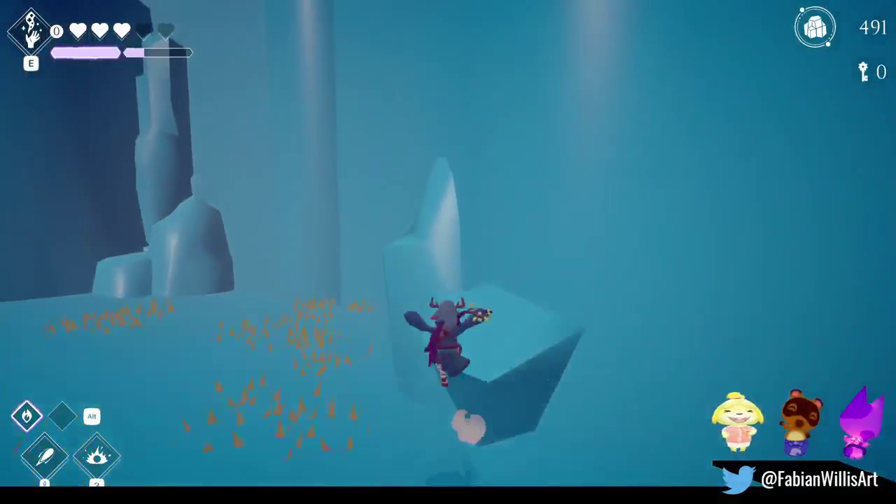
key(w)
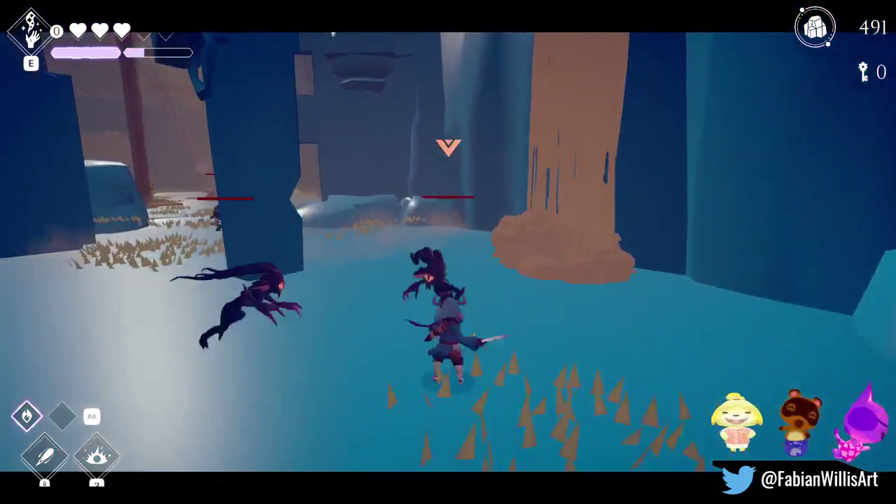
key(w)
key(w)
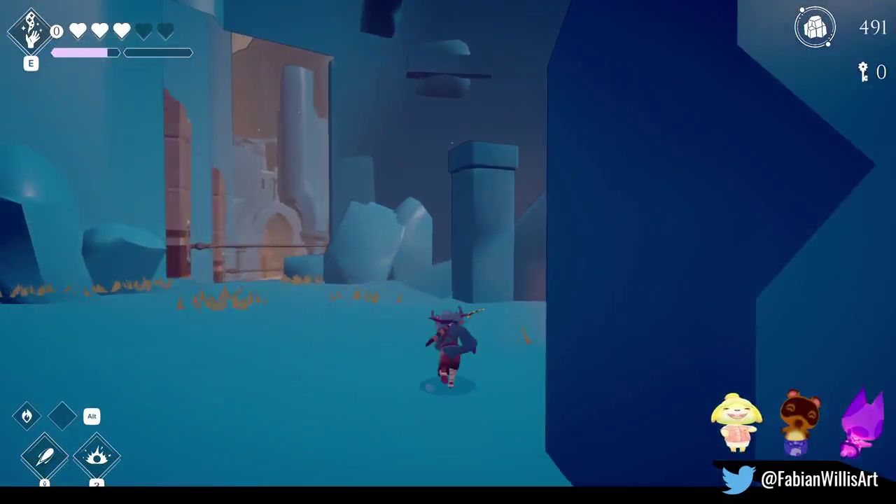
key(w)
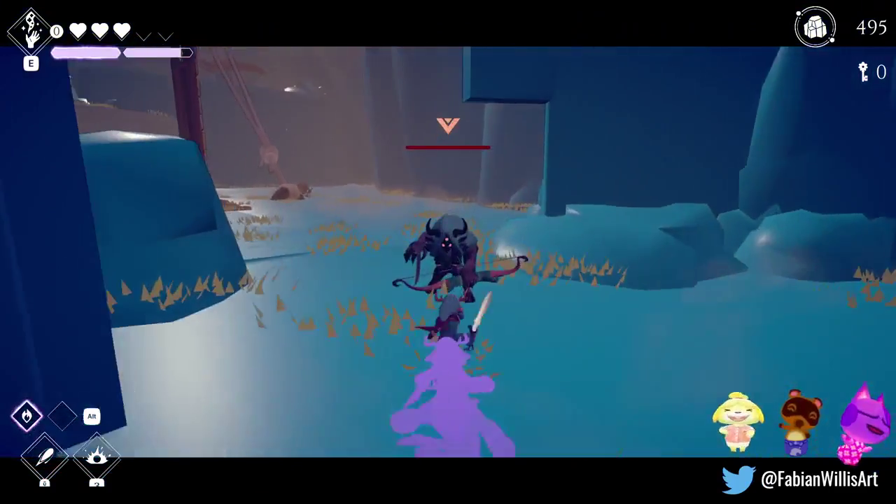
key(q)
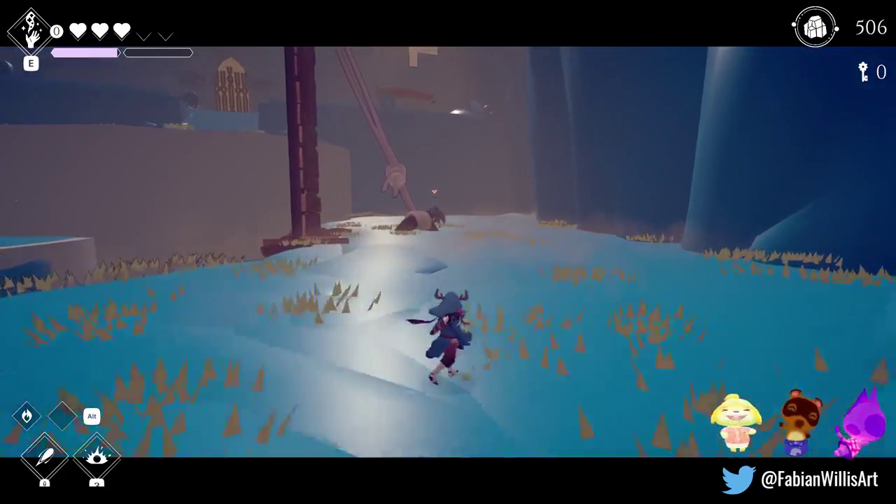
- Run across the icy field toward the orange-streaked cliffs and around the ice pillar
key(w)
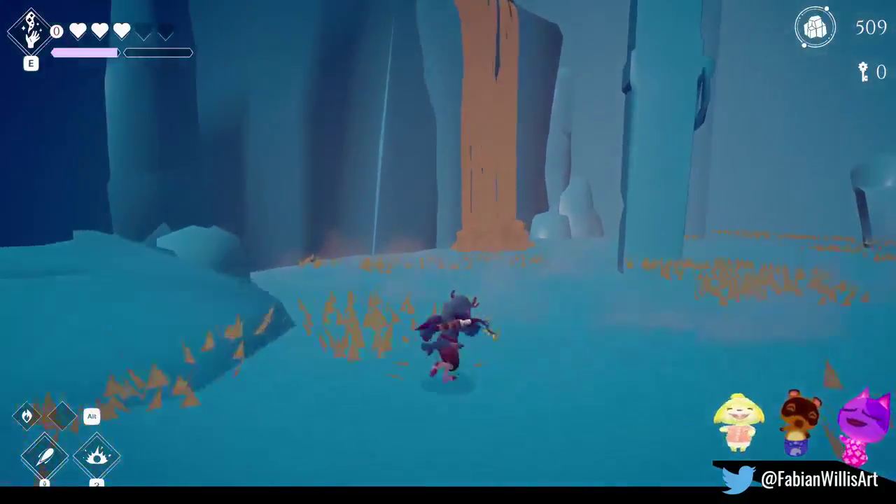
key(w)
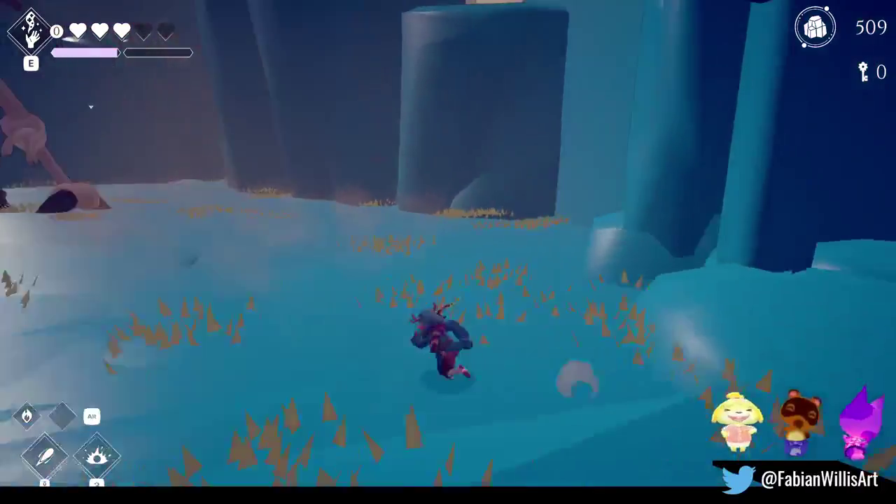
key(w)
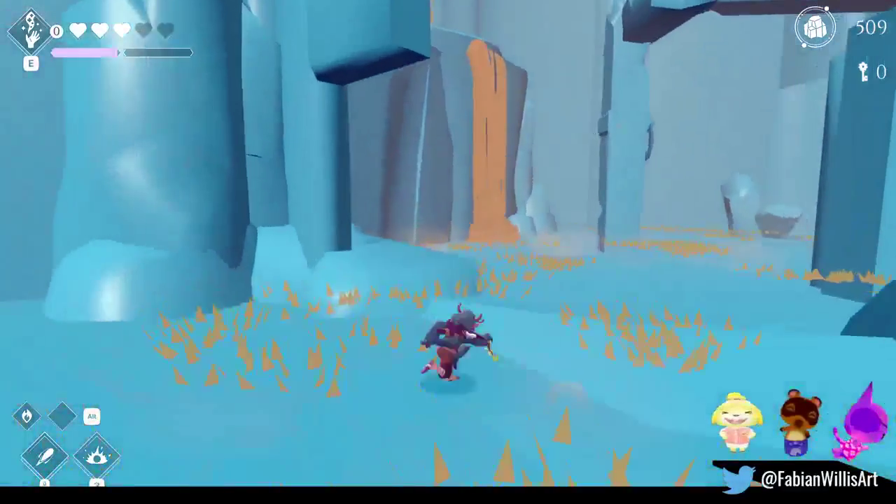
key(w)
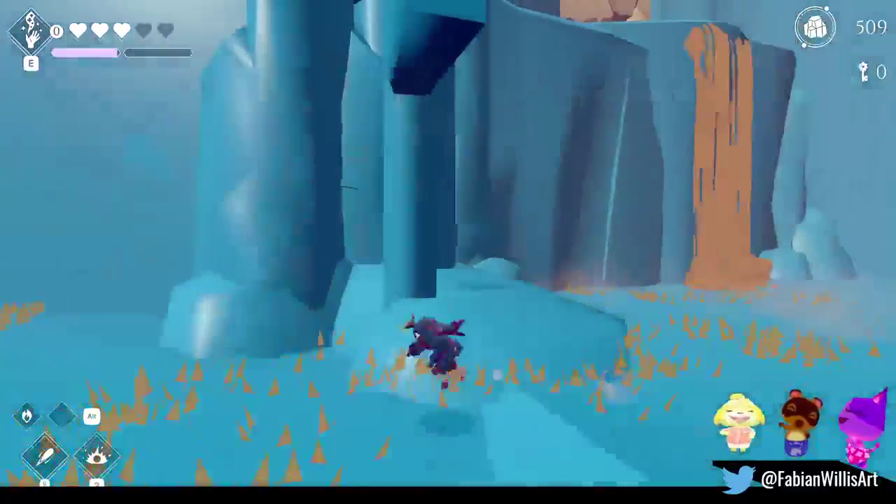
key(w)
key(w)
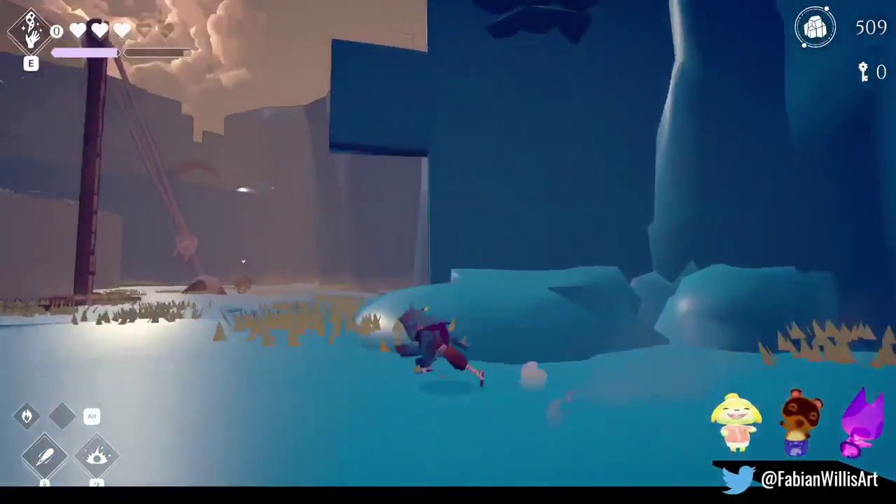
key(w)
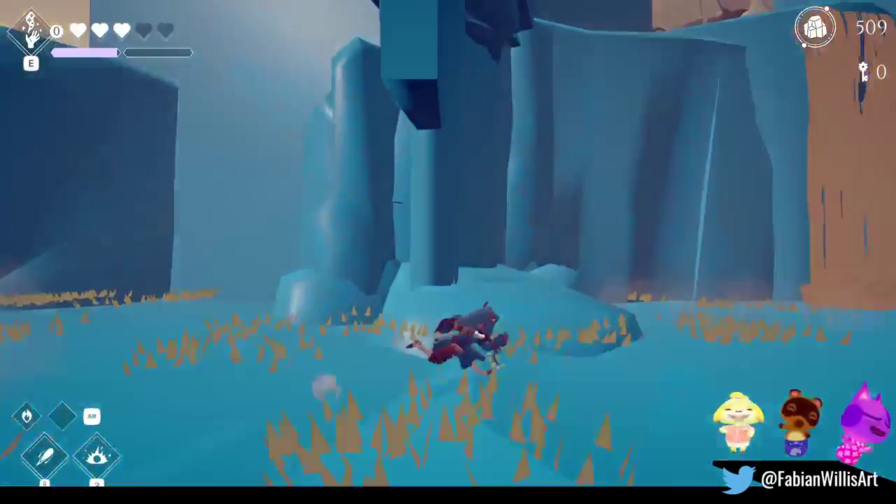
key(w)
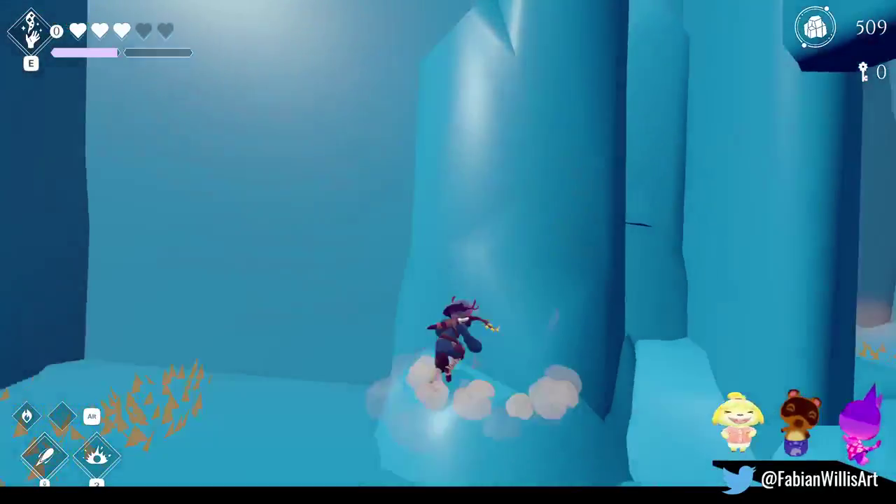
- Run past the orange rock column and through the spiky-grass corridor onto the blue rocks
key(w)
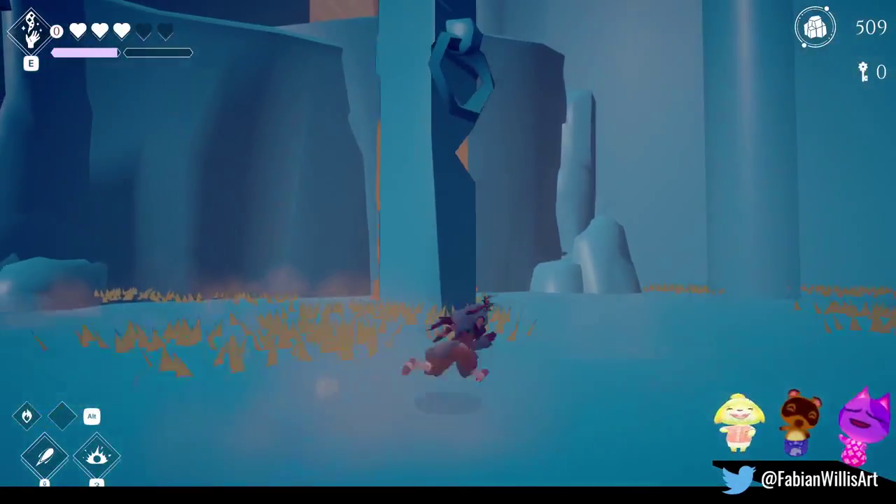
key(w)
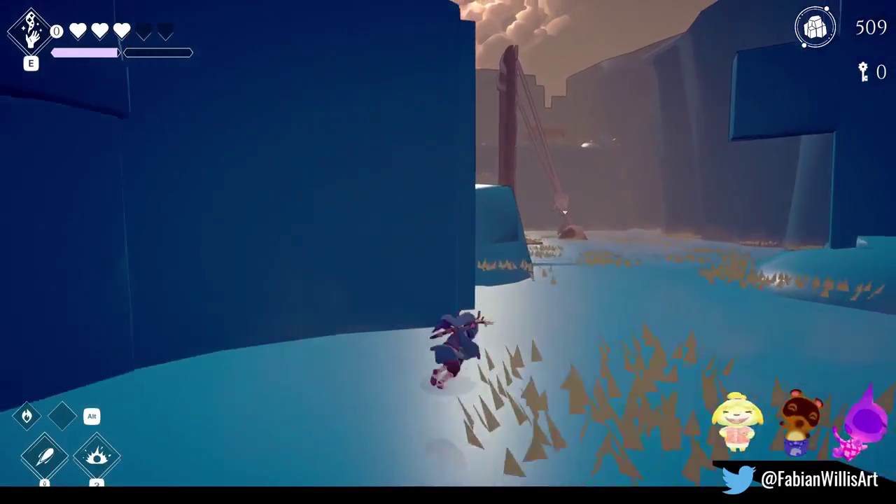
key(w)
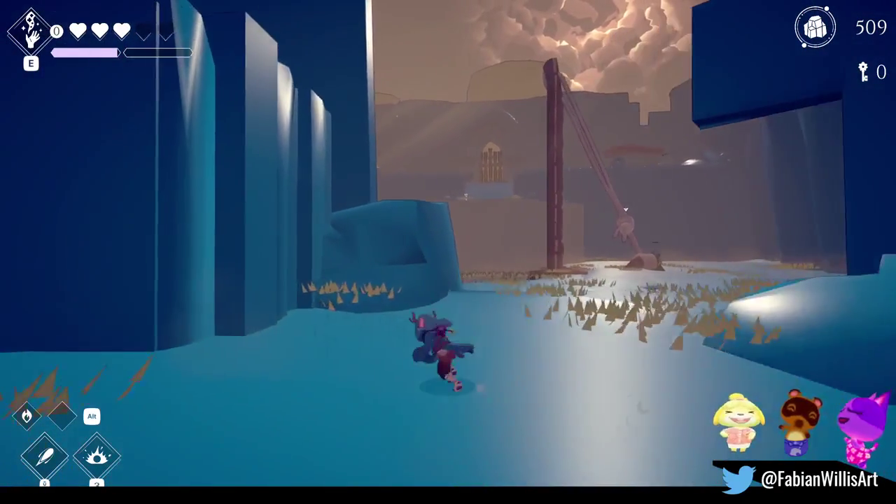
key(w)
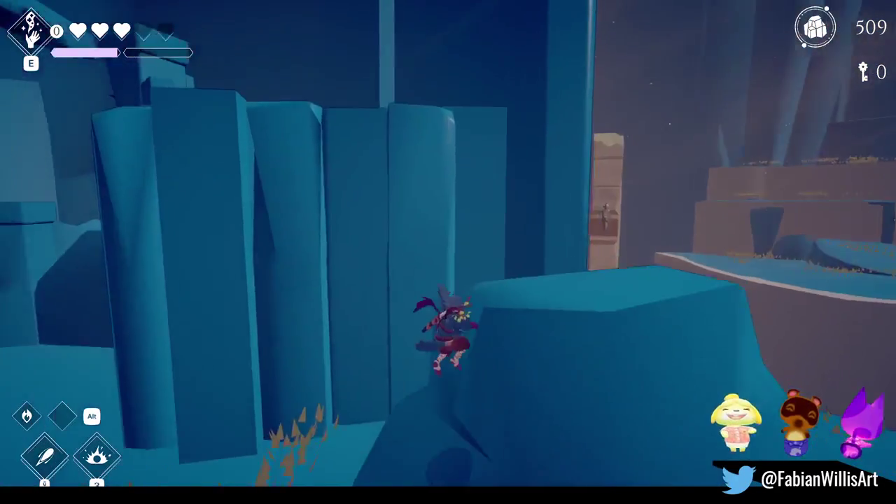
key(w)
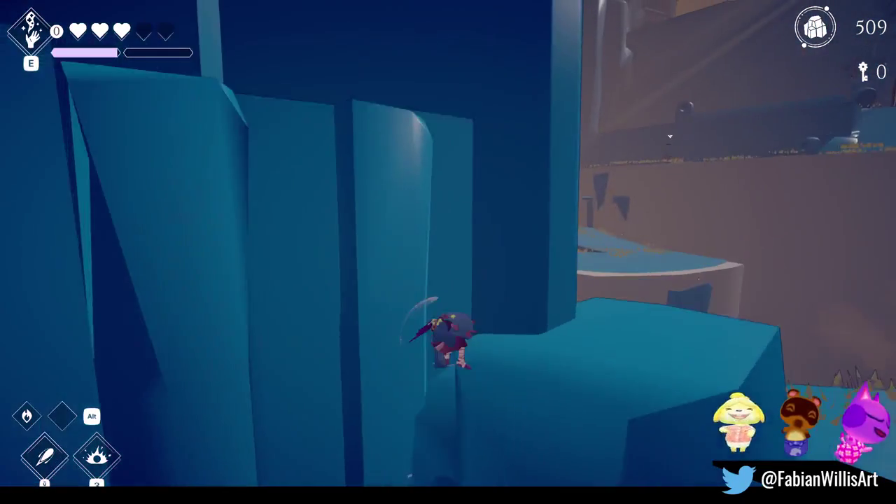
key(w)
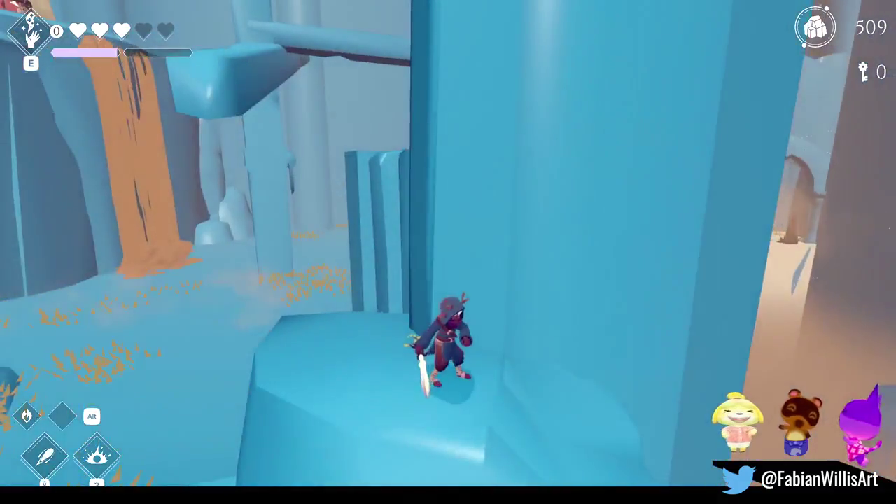
key(w)
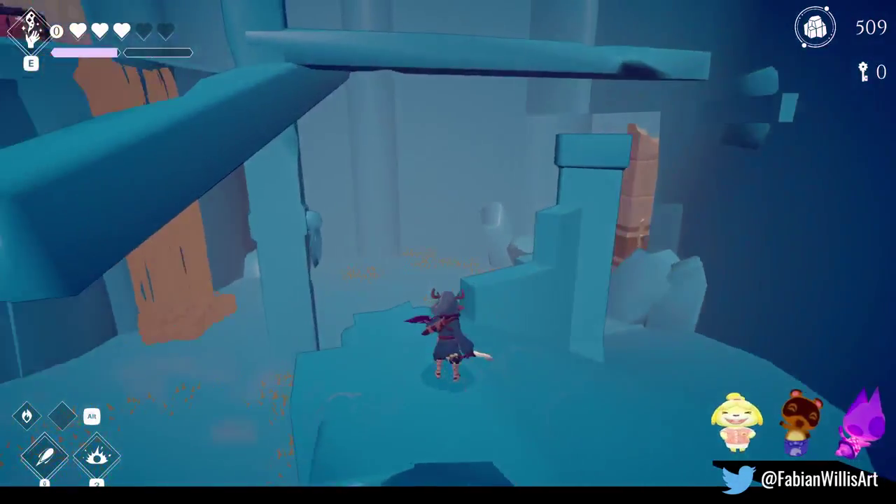
- Cross the beam to the chest, climb the cliff wall and leap into the ice canyon
key(w)
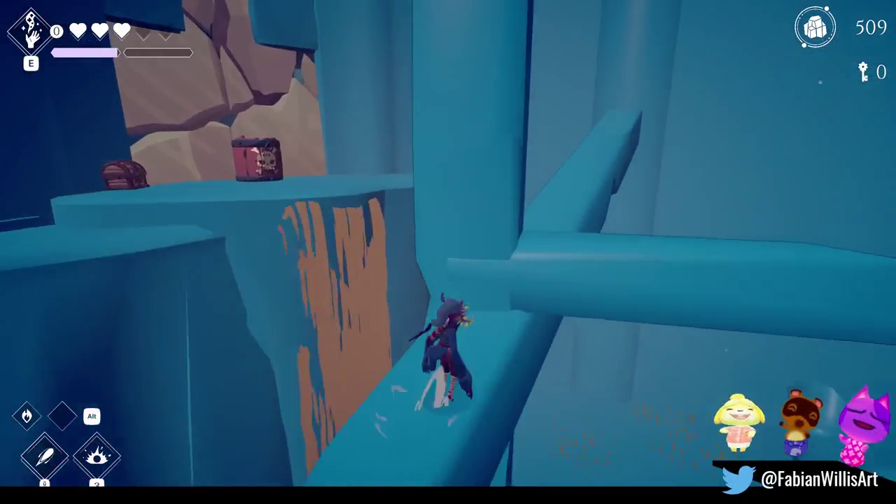
key(w)
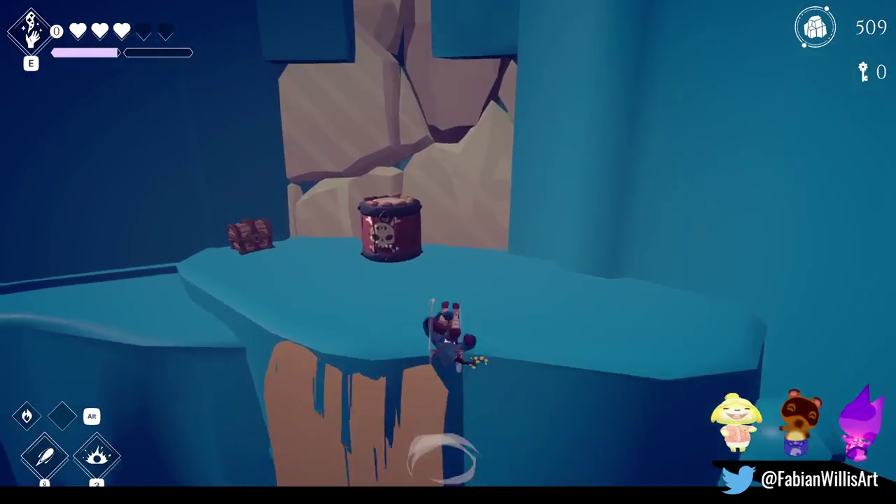
key(w)
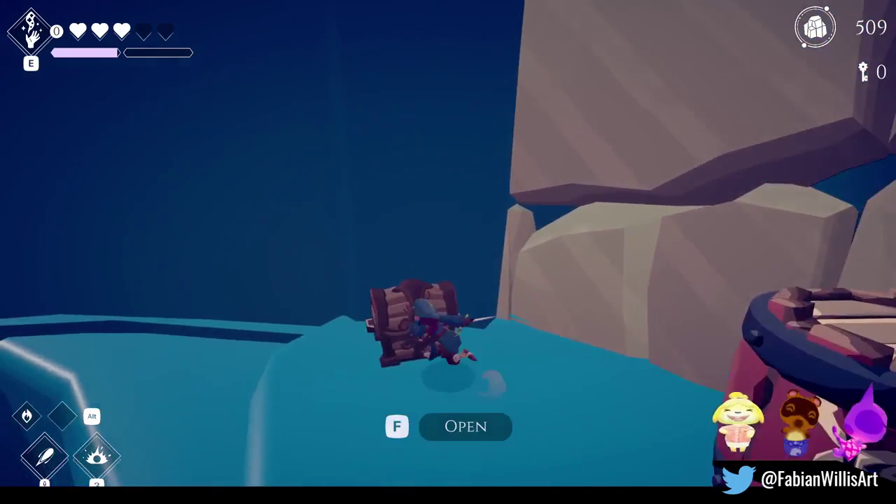
key(w)
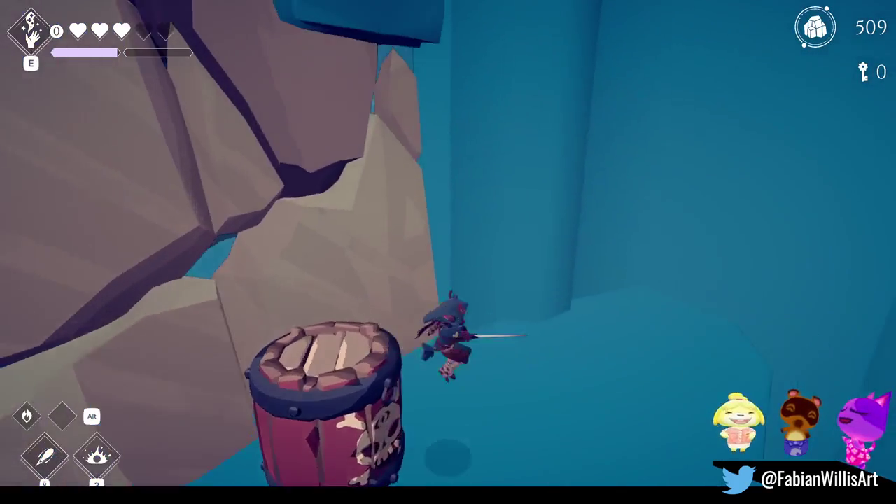
key(w)
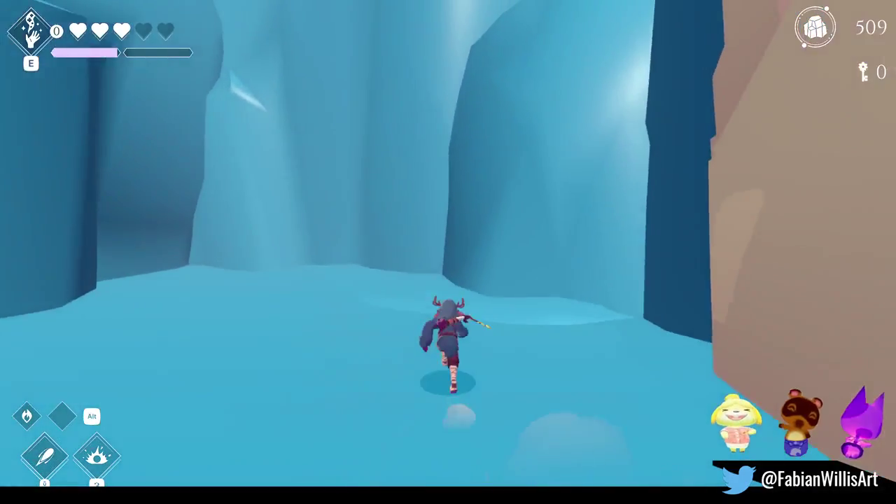
key(space)
key(w)
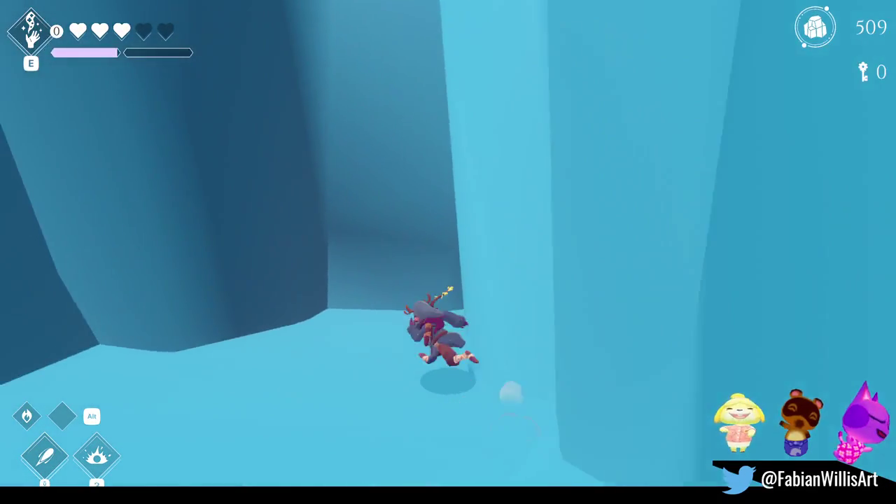
- Climb the ice wall, get onto the blue horizontal beams, then pause and leave fullscreen
key(space)
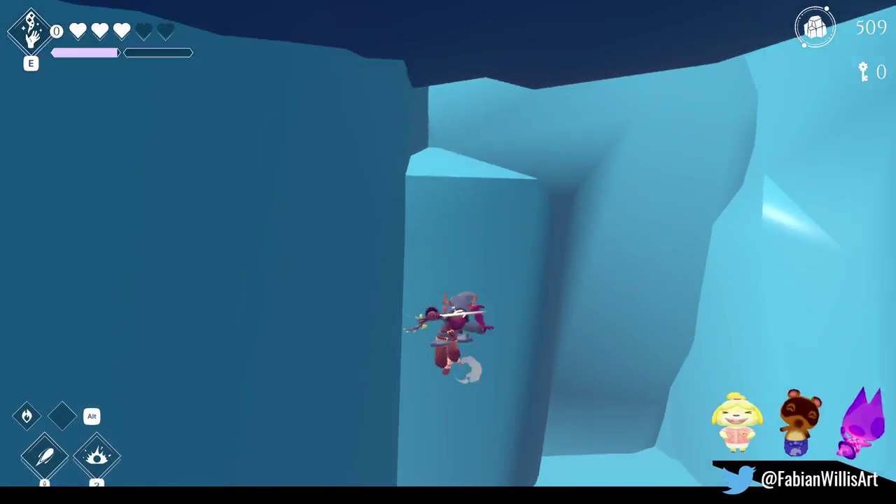
key(w)
key(w)
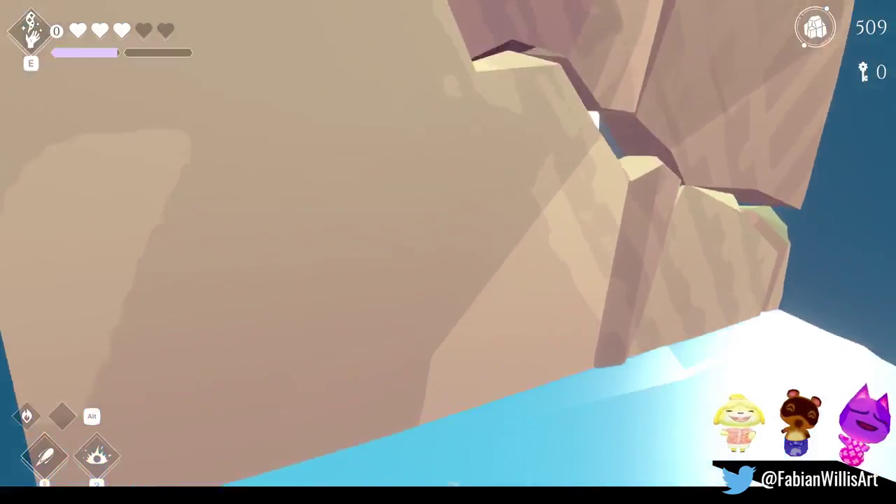
key(w)
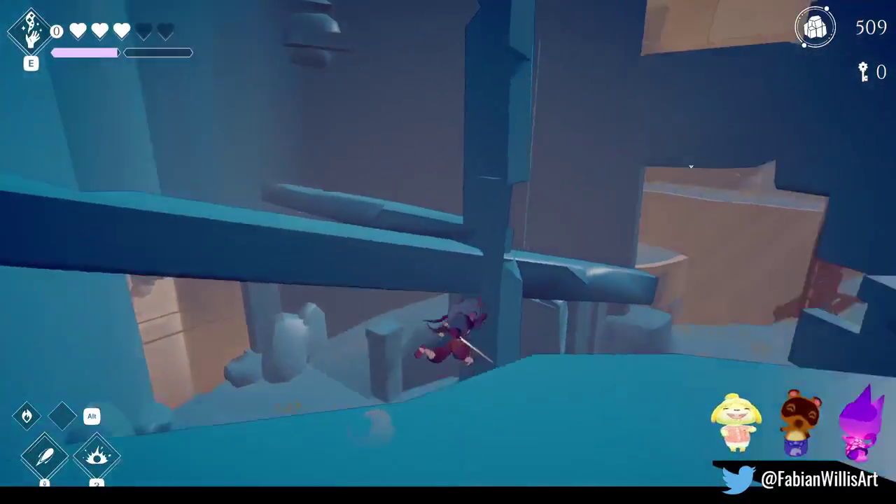
key(w)
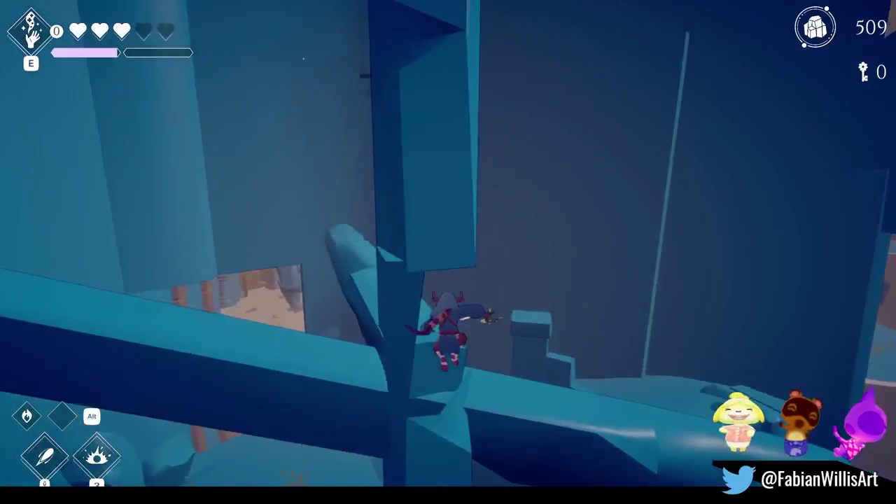
key(w)
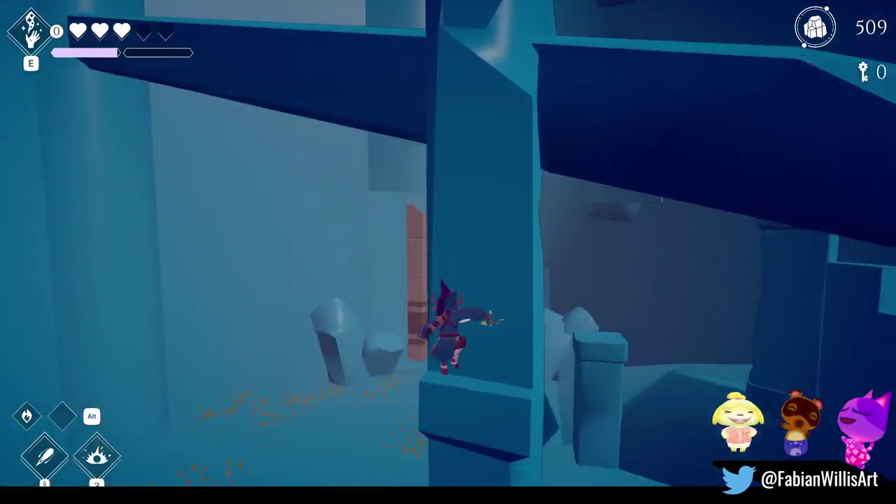
key(Escape)
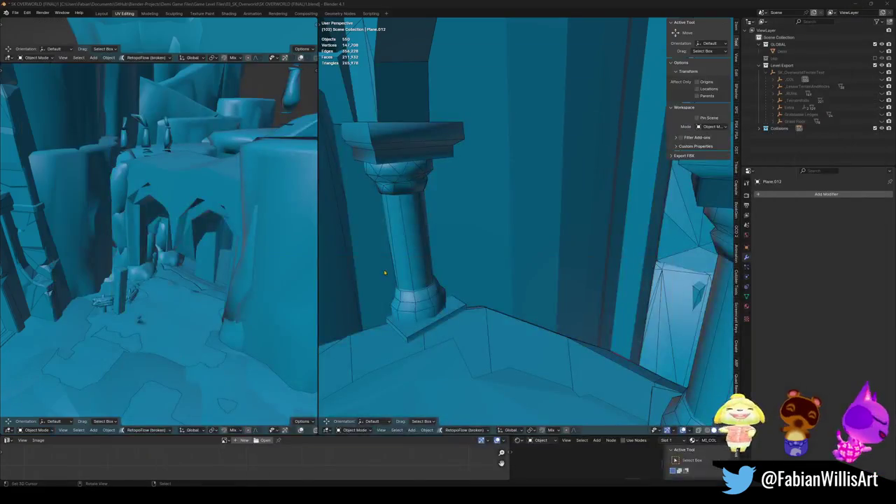
- Fly to the collision block by the beam and search the Add Modifier list for 't'
key(shift+grave)
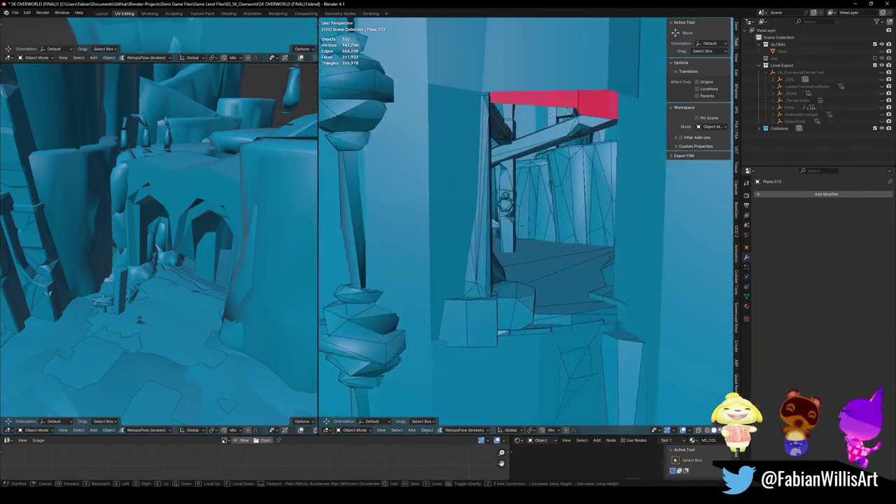
key(w)
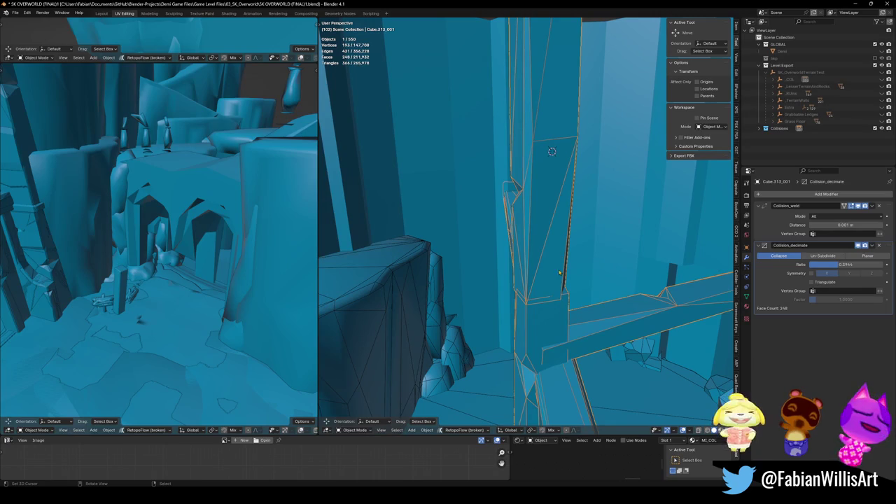
click(811, 198)
text(t)
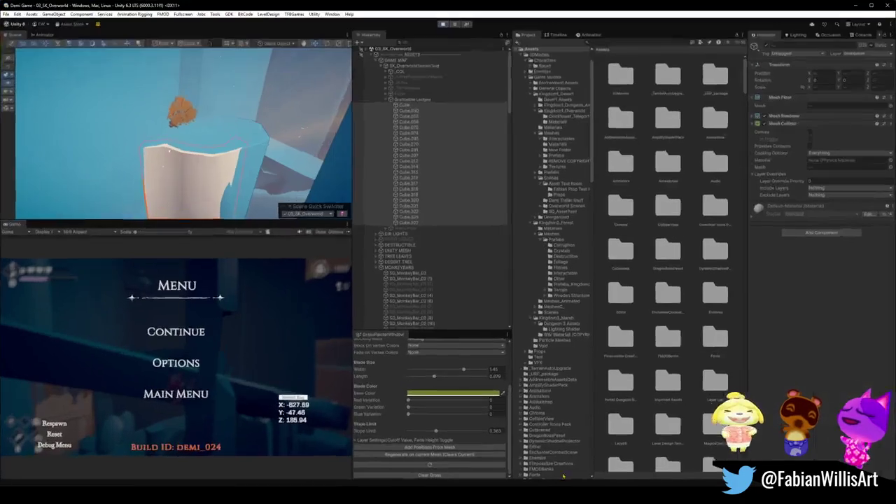
- Resume the demo in fullscreen and run across the grassy ice floor toward the pillars
key(F10)
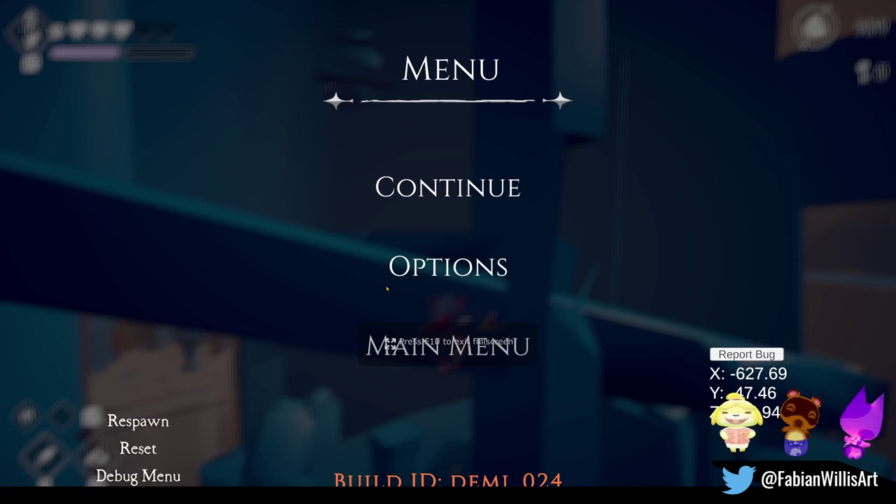
click(444, 196)
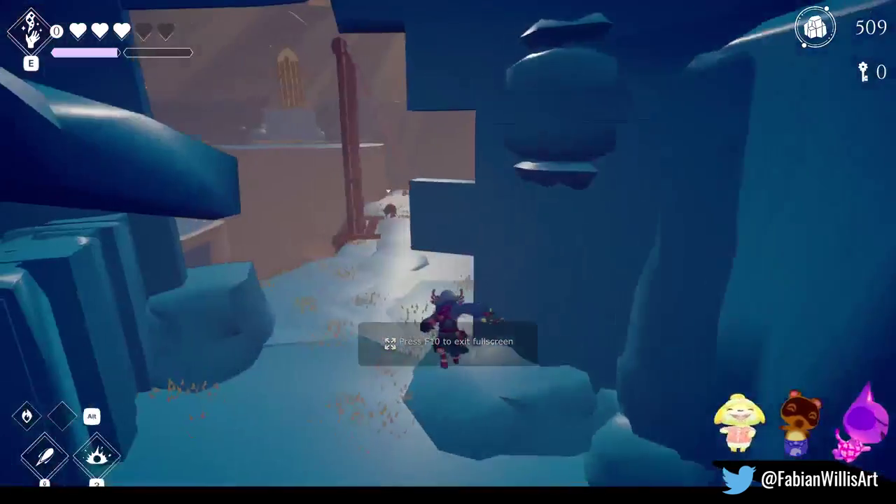
key(w)
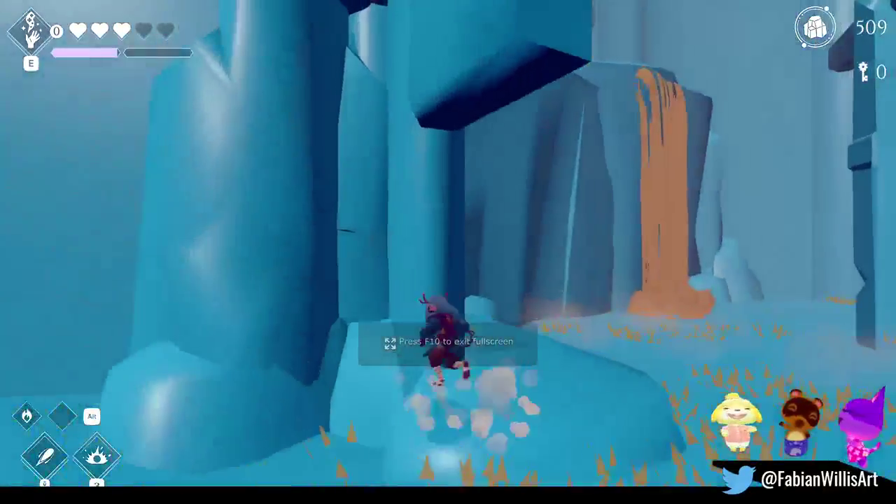
key(w)
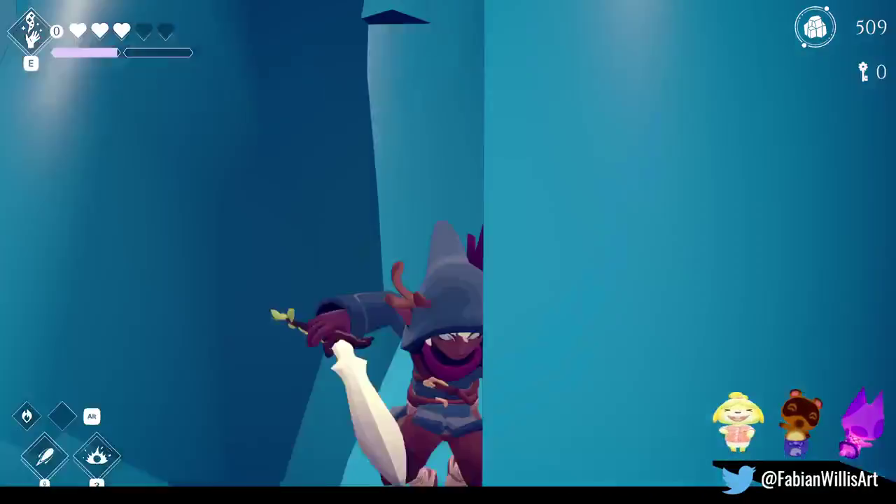
key(w)
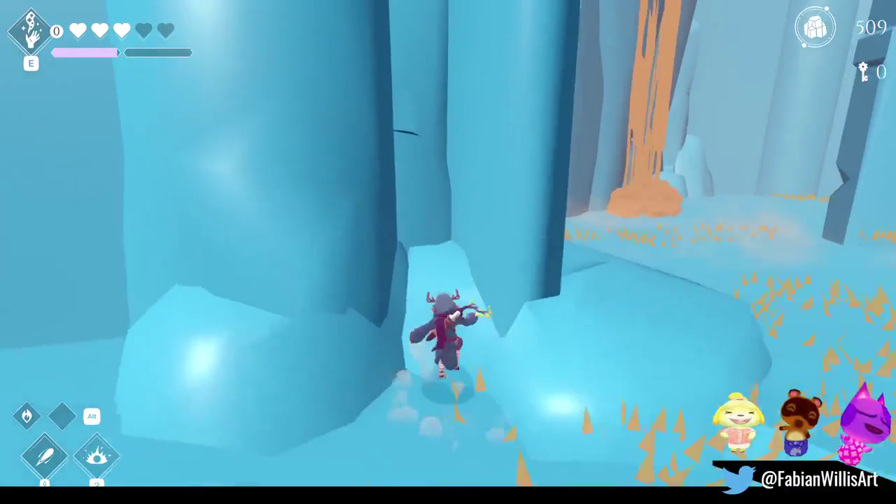
- Climb the ice pillars by the orange waterfall, sliding into the gap between them
key(w)
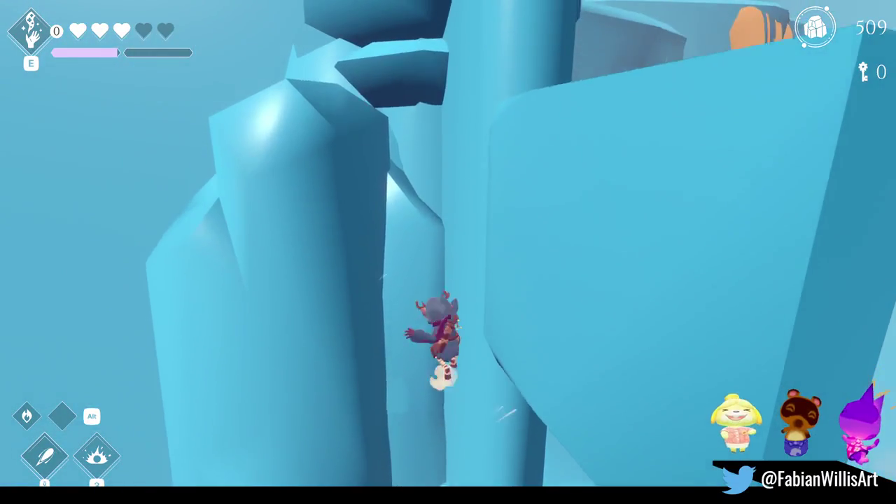
key(w)
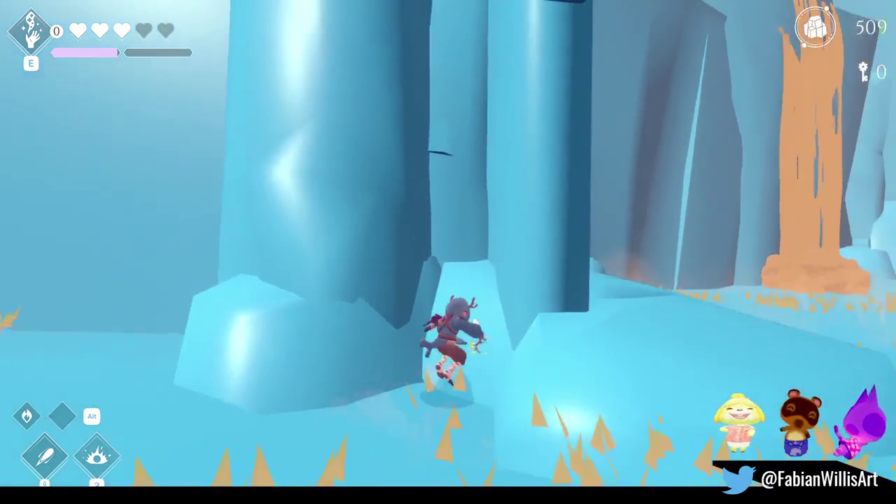
key(space)
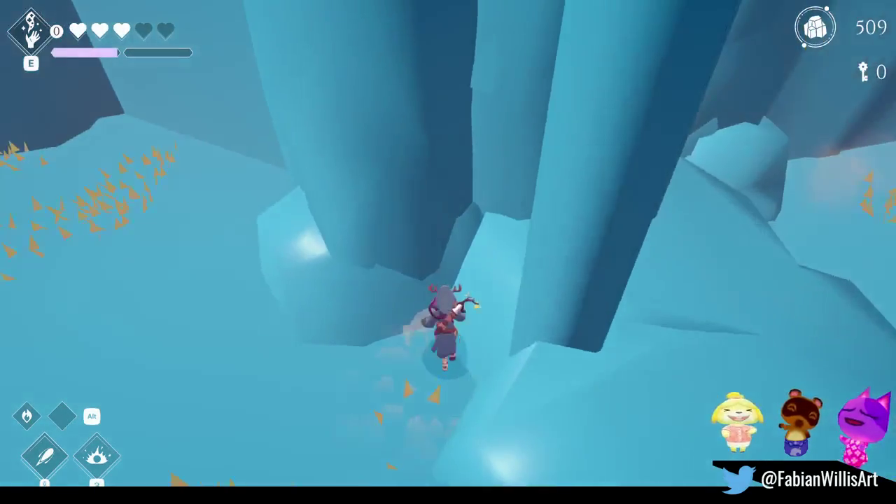
key(w)
key(w)
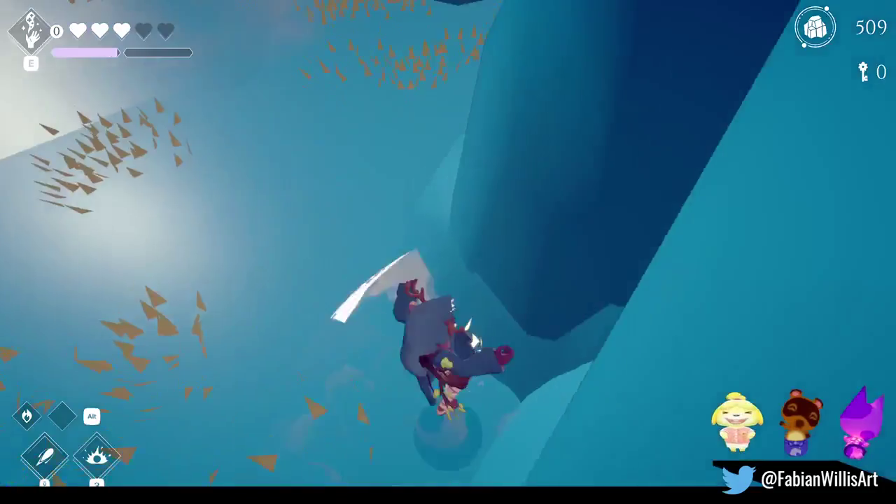
key(w)
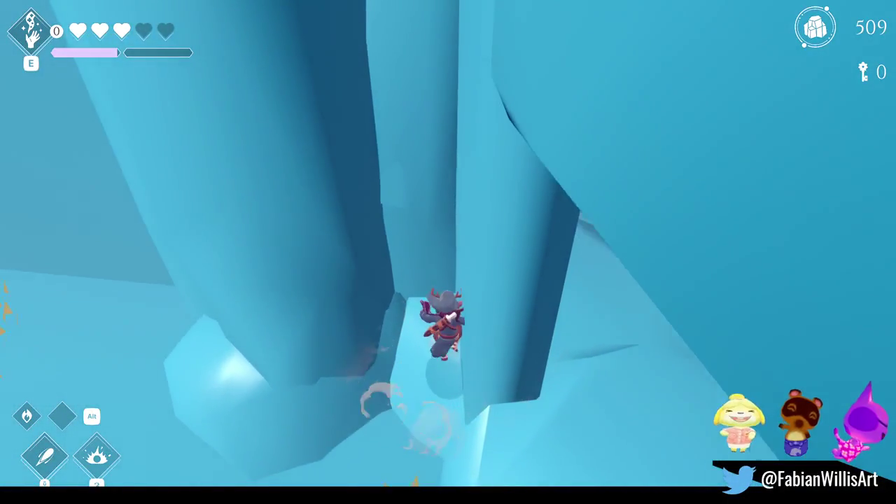
key(w)
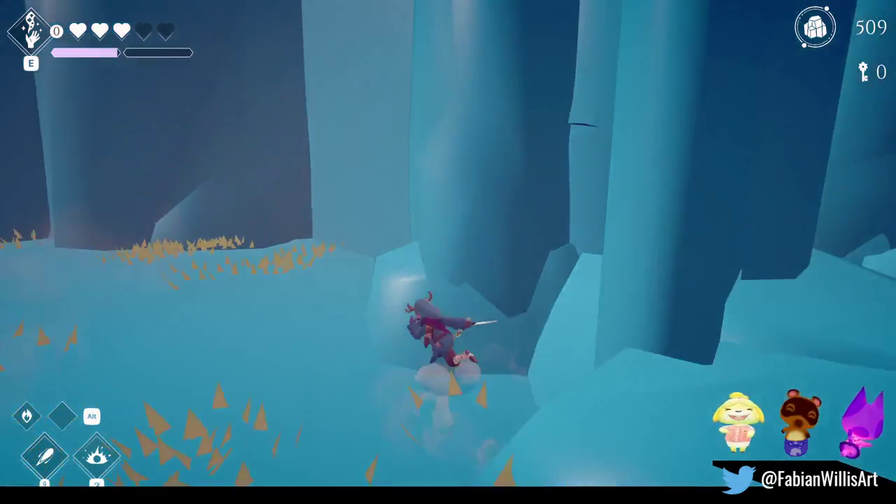
- Leap to the next ice pillar, climb it, then drop down and head toward the ruins
key(space)
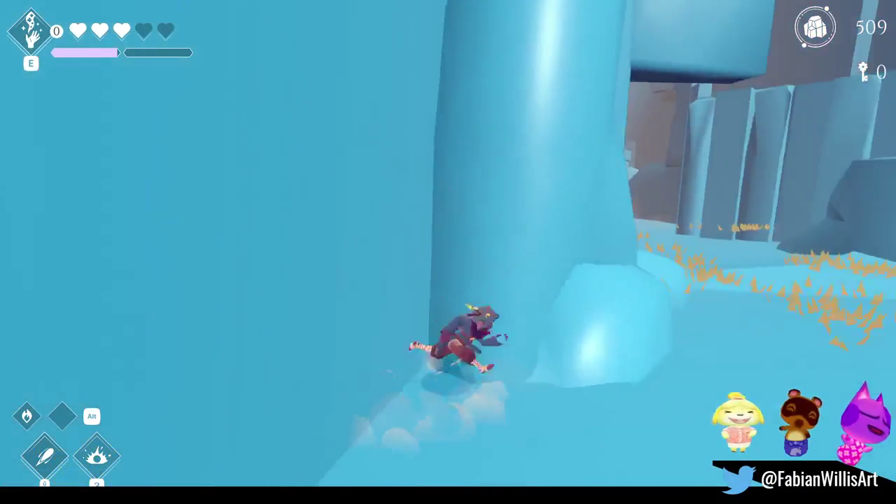
key(w)
key(w)
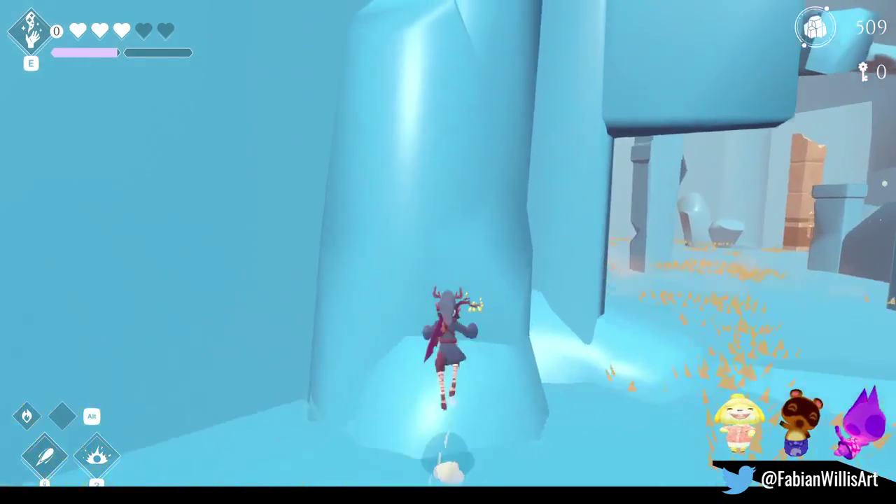
key(w)
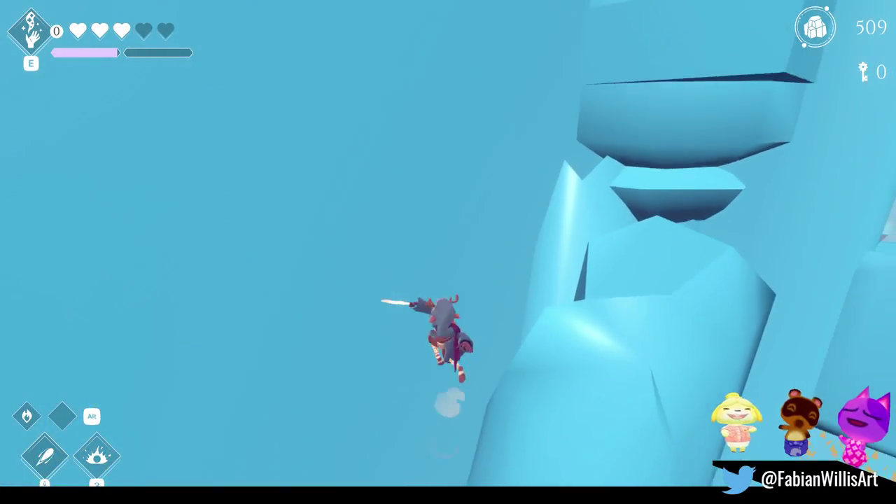
key(w)
key(w)
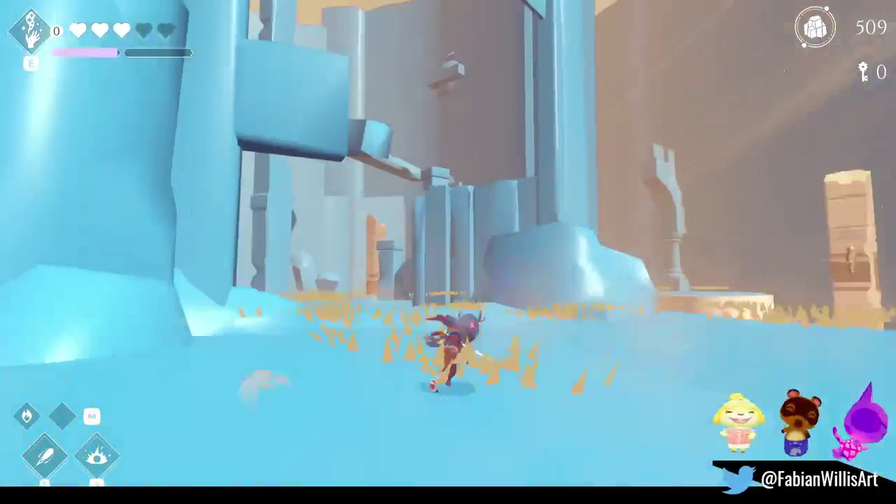
- Run under the beam into the sunlit area and climb the pale and wooden plank walls
key(w)
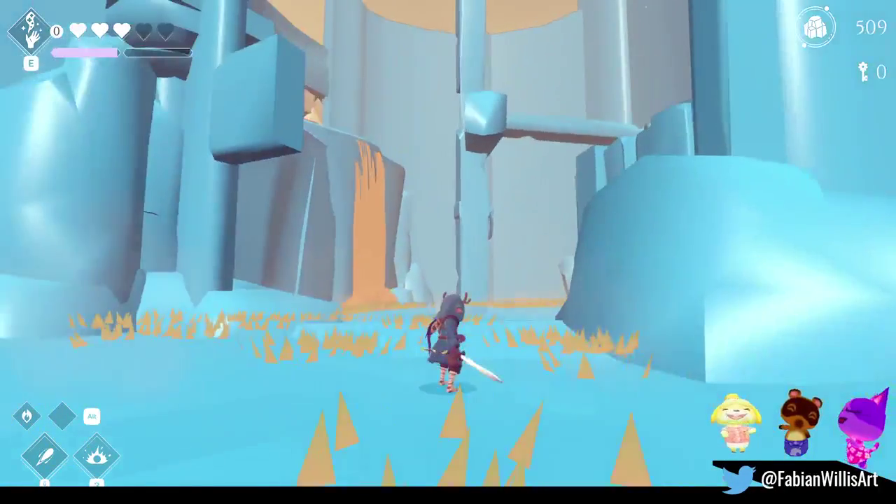
key(w)
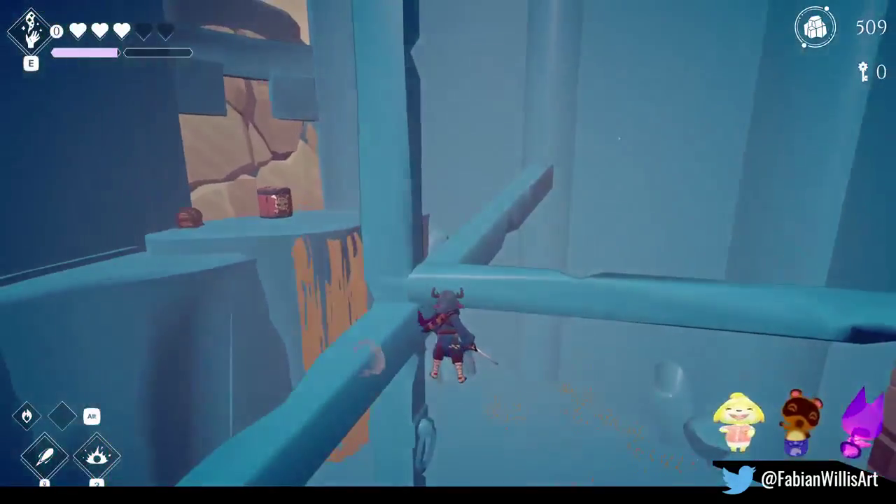
key(w)
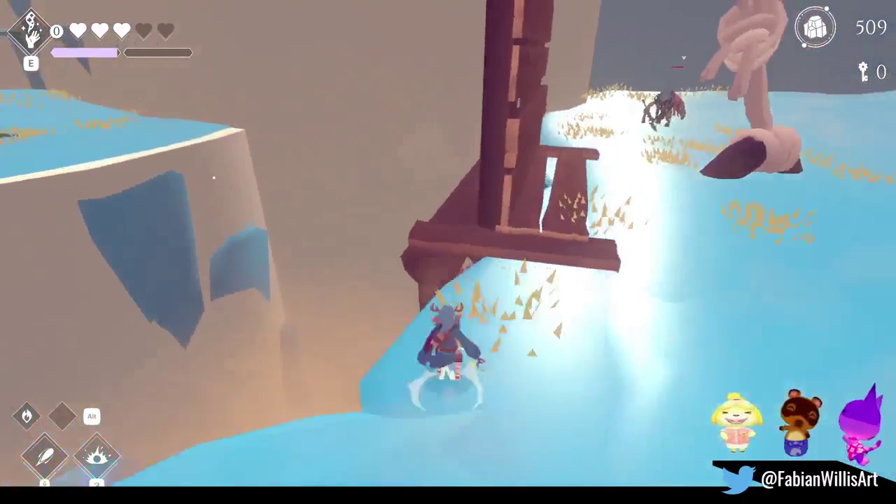
key(w)
key(w)
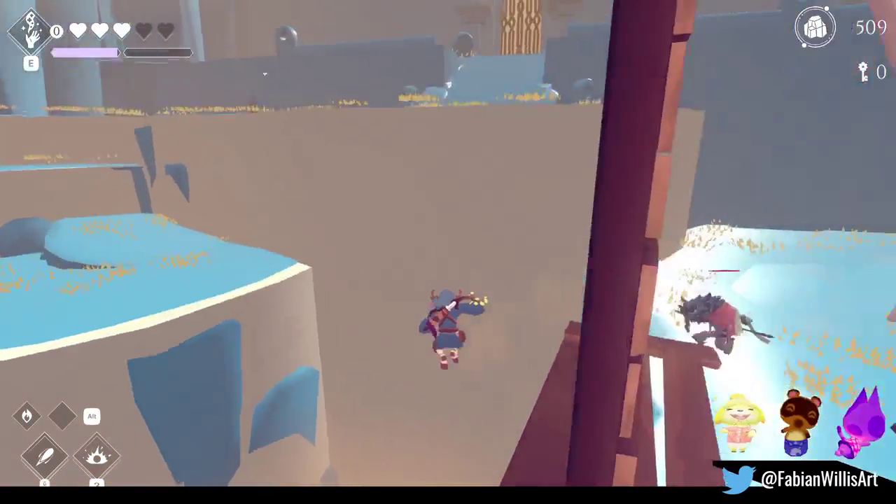
key(w)
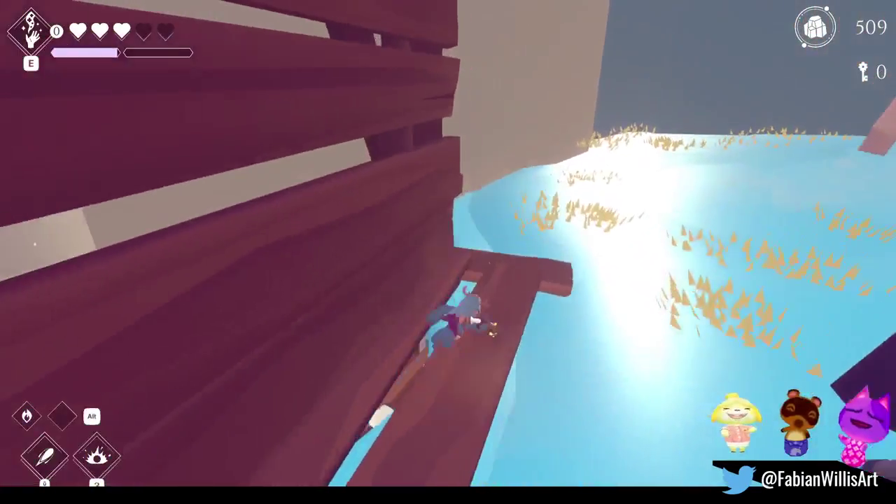
key(w)
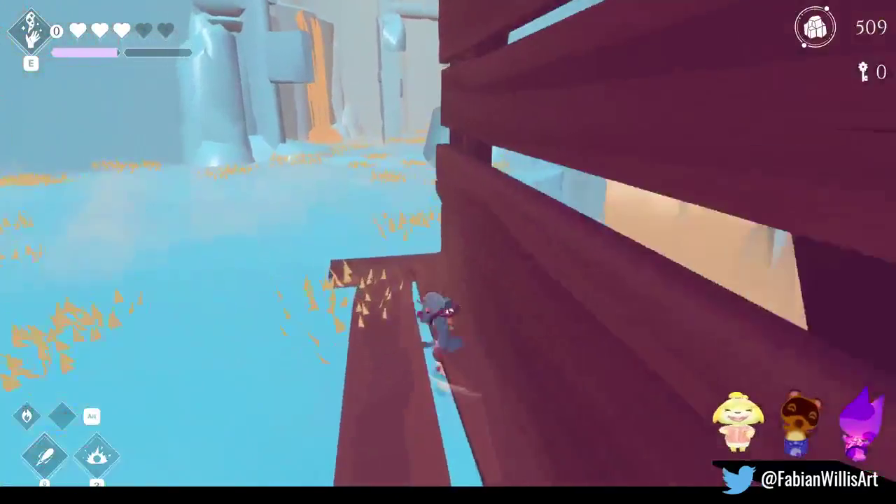
- Slash and fire-blast the nearby enemies, then run away from the wall
key(w)
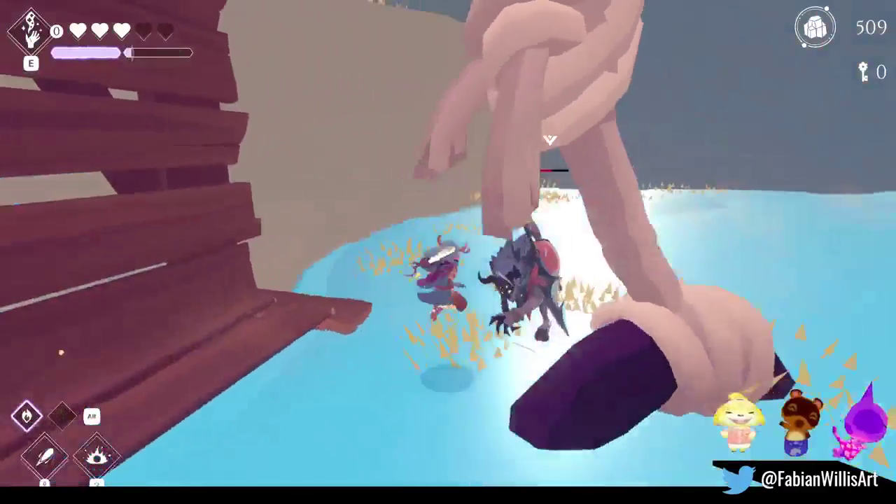
key(w)
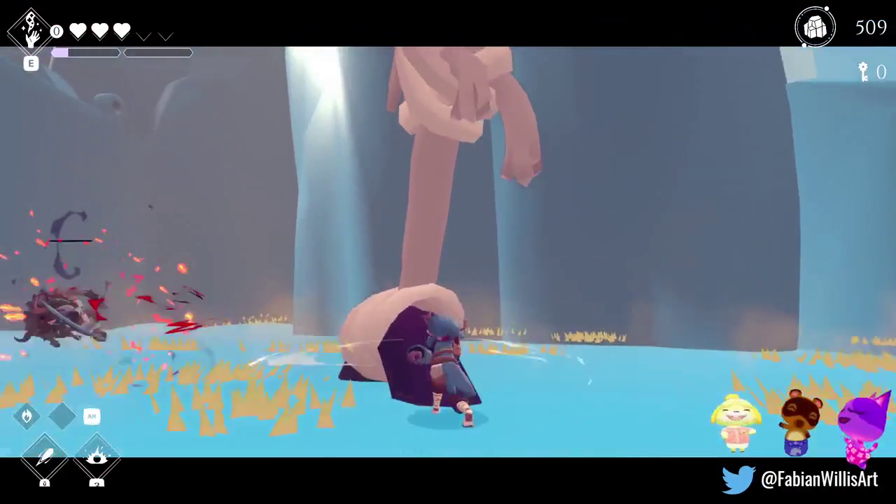
key(w)
key(w)
key(w)
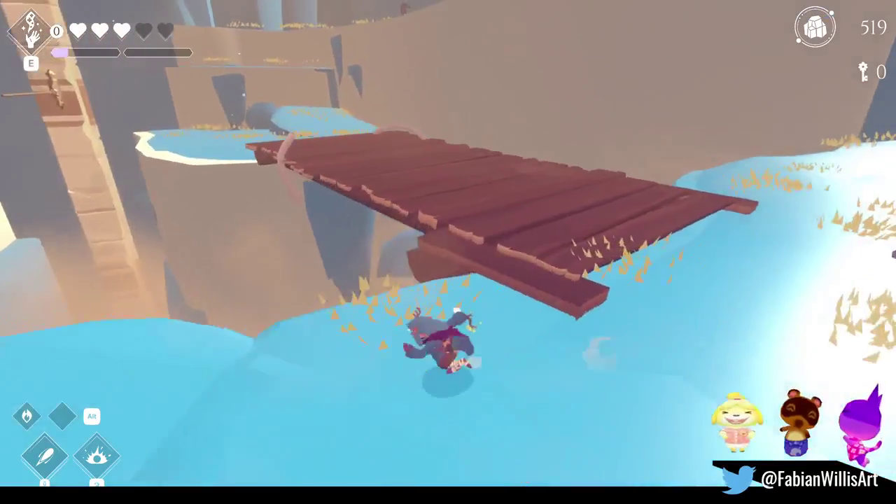
- Run through the water, over the wooden bridge and back onto it to test collisions
key(w)
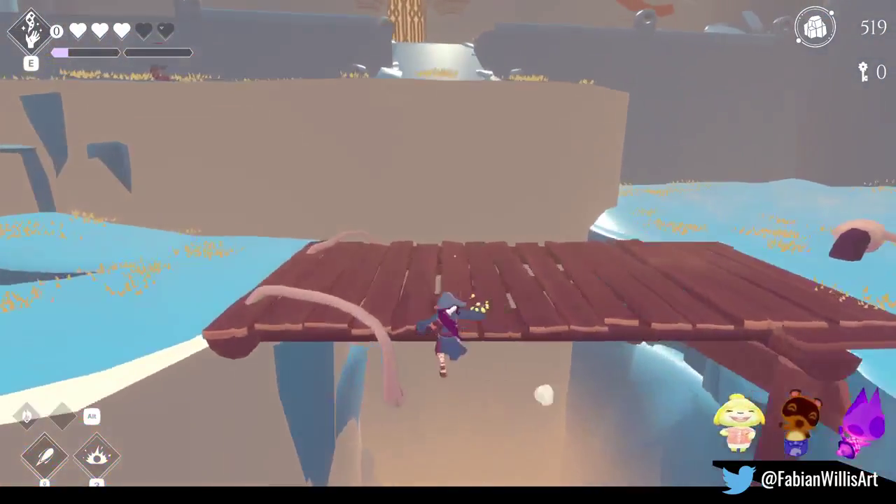
key(w)
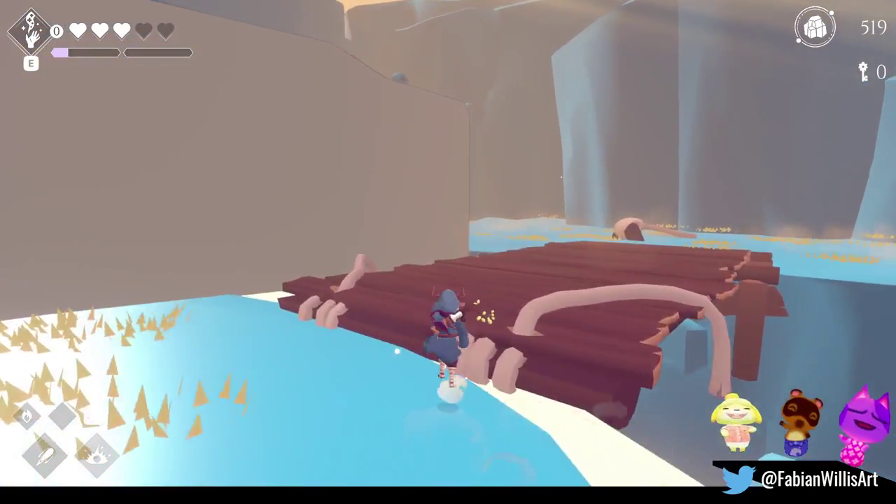
key(w)
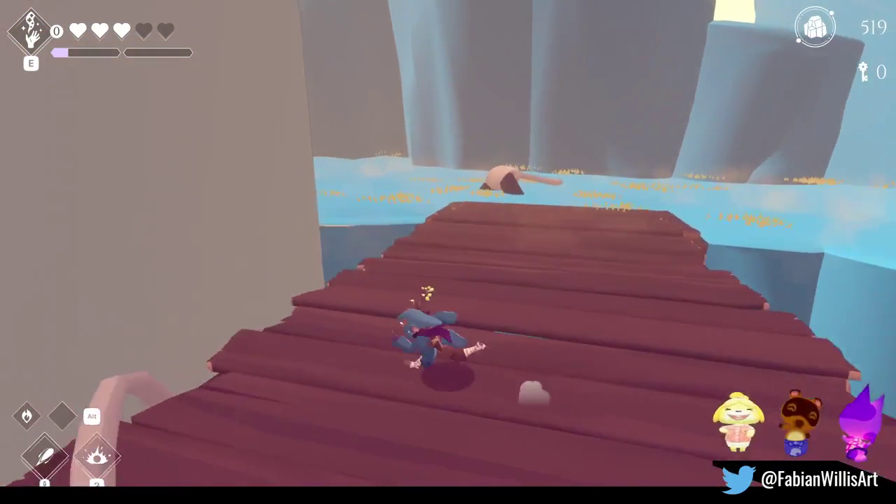
key(w)
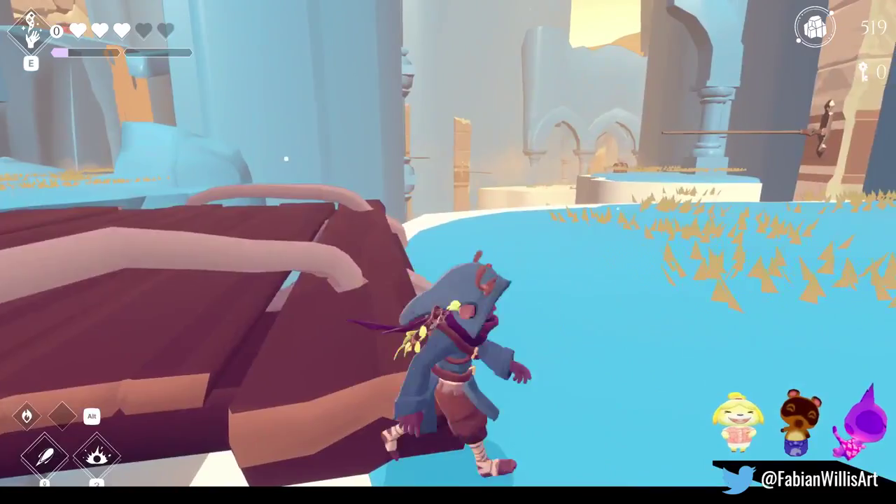
key(w)
key(w)
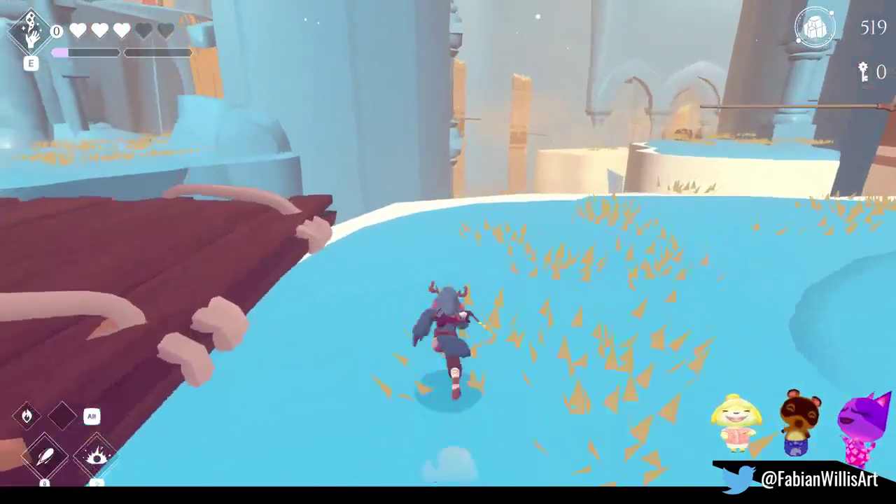
key(w)
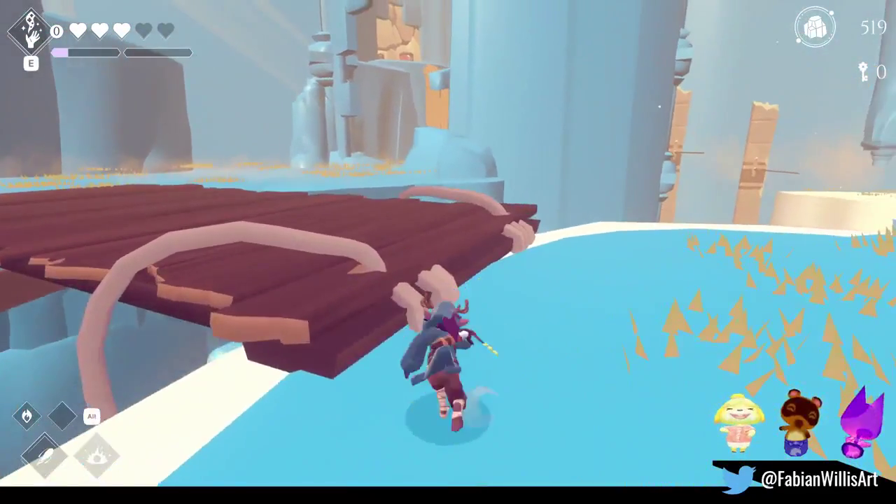
key(w)
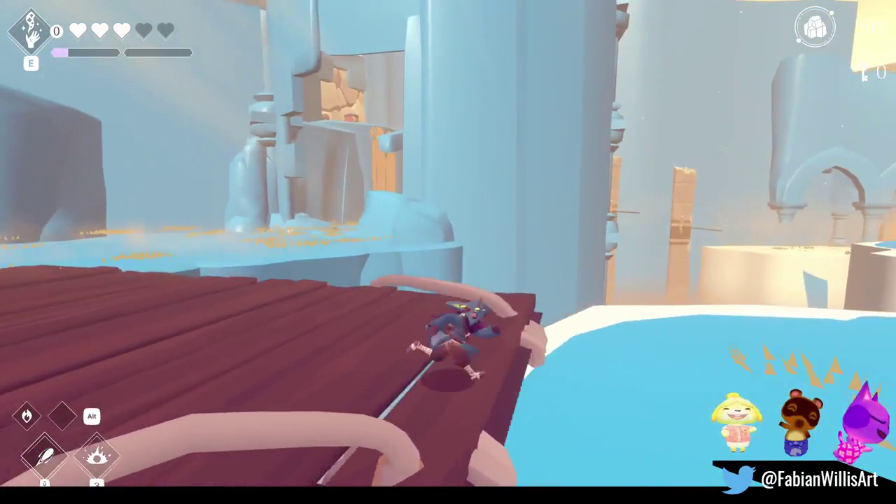
- Cross the bridge, climb the cliff wall and jump the gap onto the blue platform
key(w)
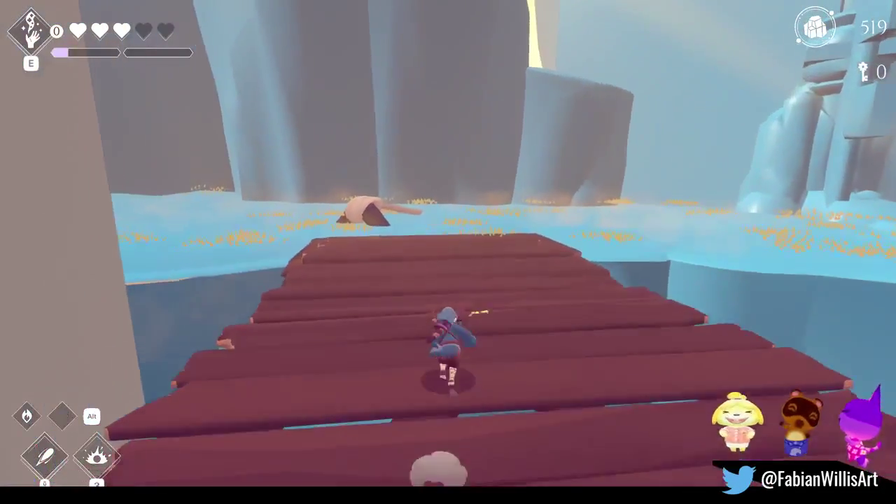
key(w)
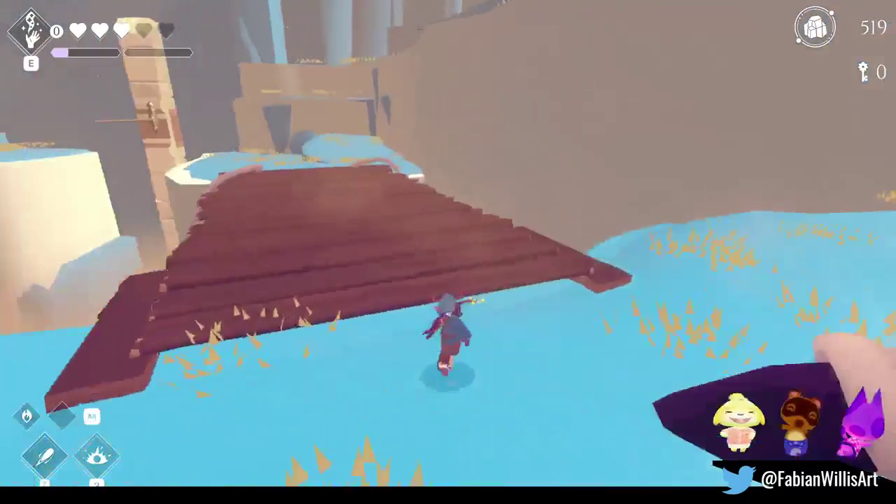
key(w)
key(a)
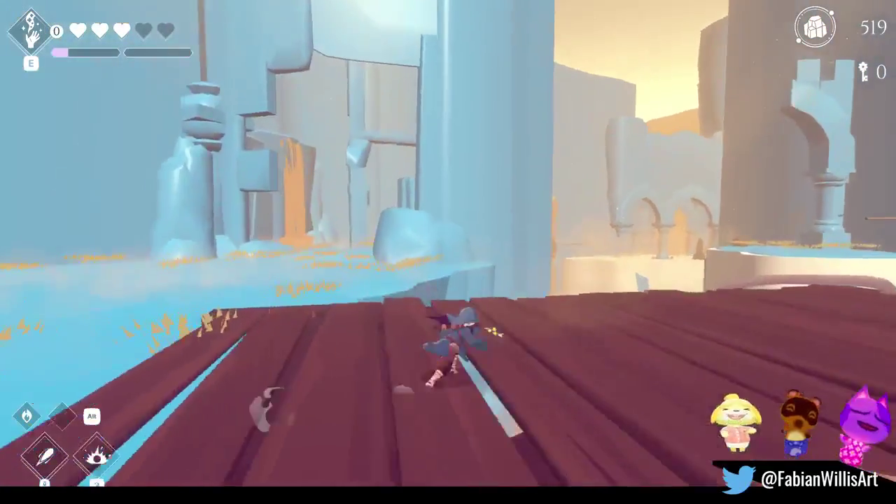
key(w)
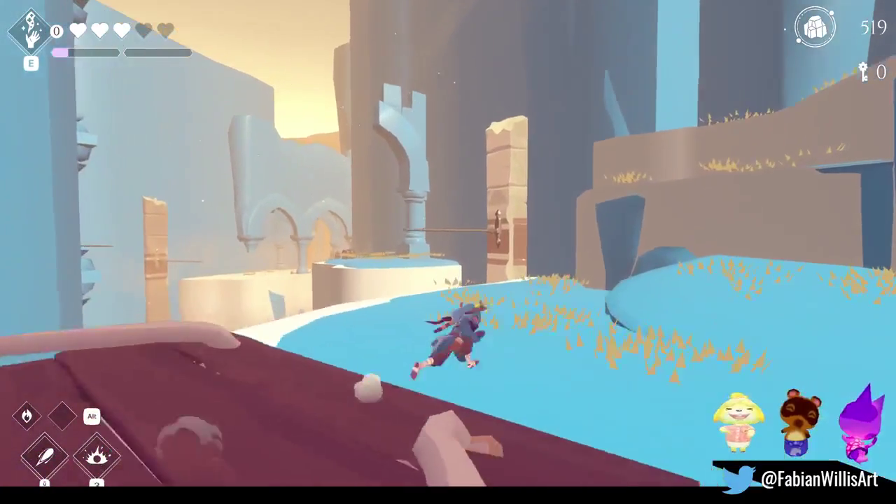
key(w)
key(space)
key(w)
key(space)
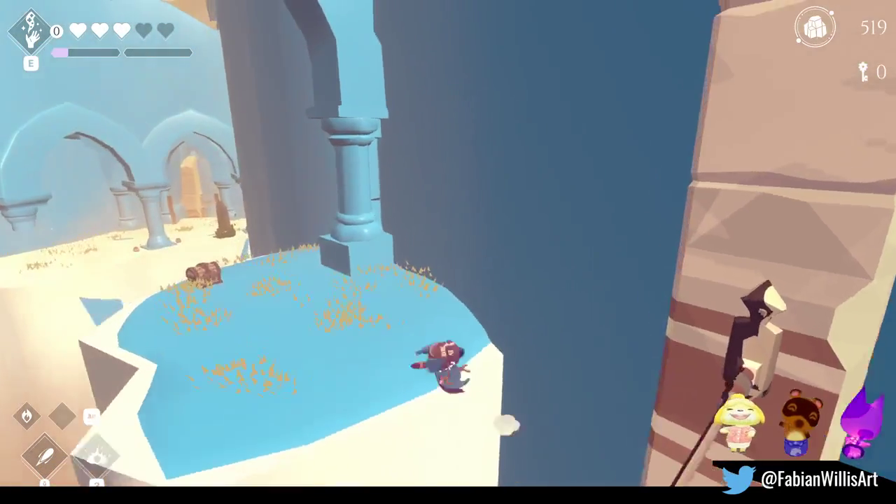
key(w)
- Swing around the horizontal pole onto the upper ledge, then pause and minimize Unity
key(s)
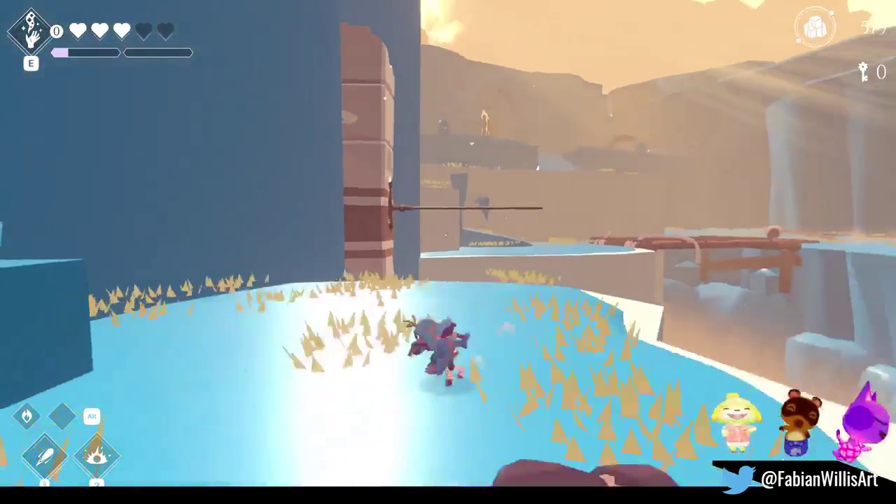
key(w)
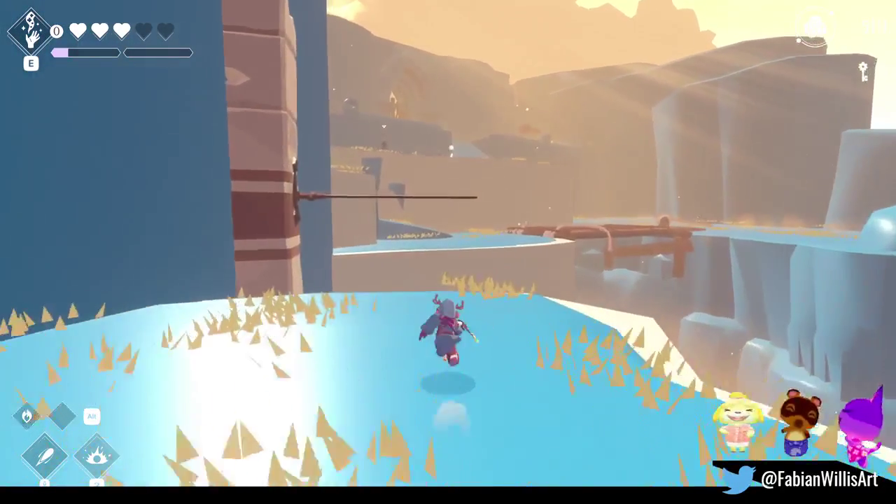
key(w)
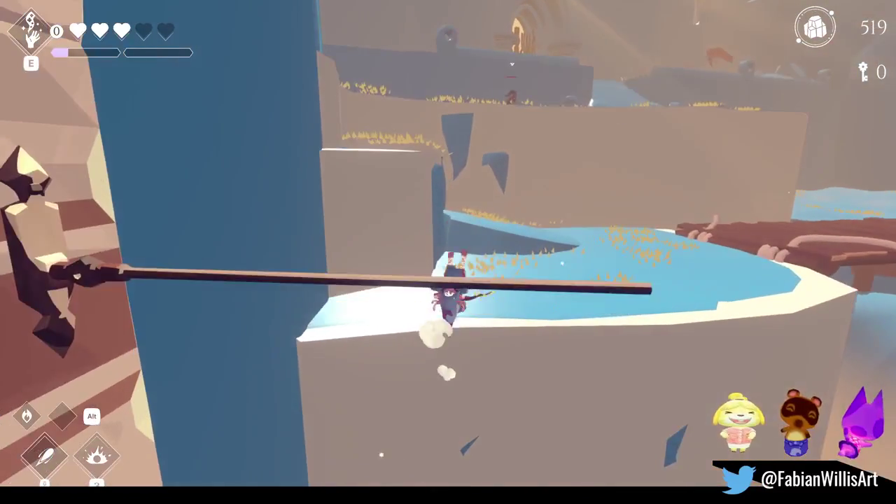
key(w)
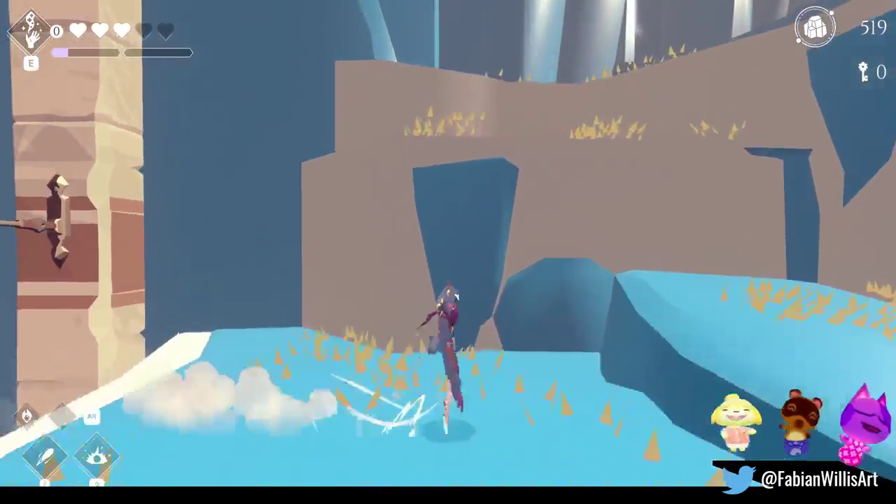
key(w)
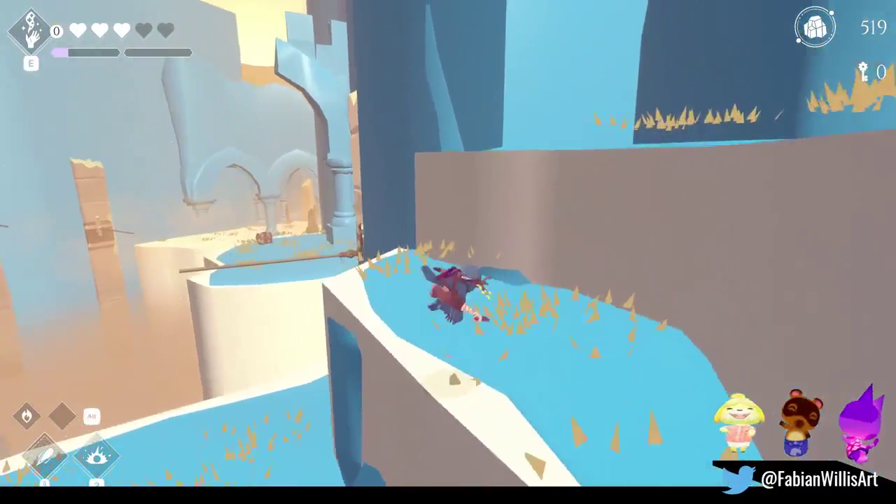
key(space)
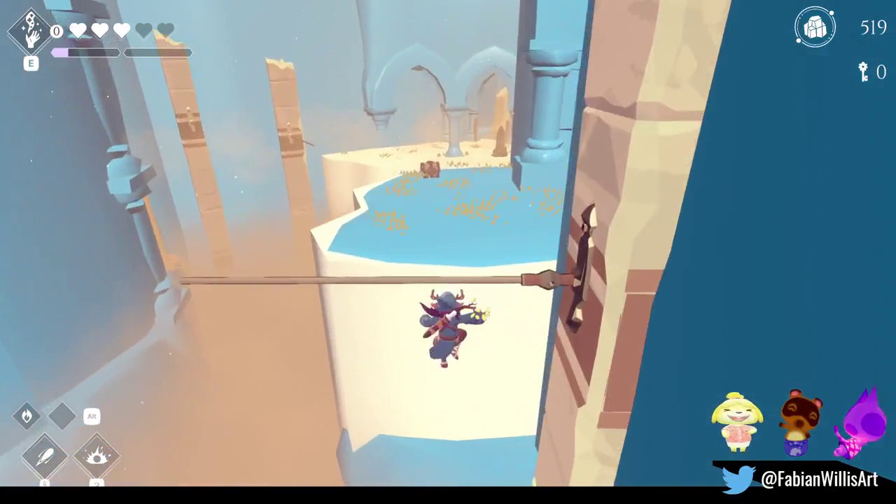
key(space)
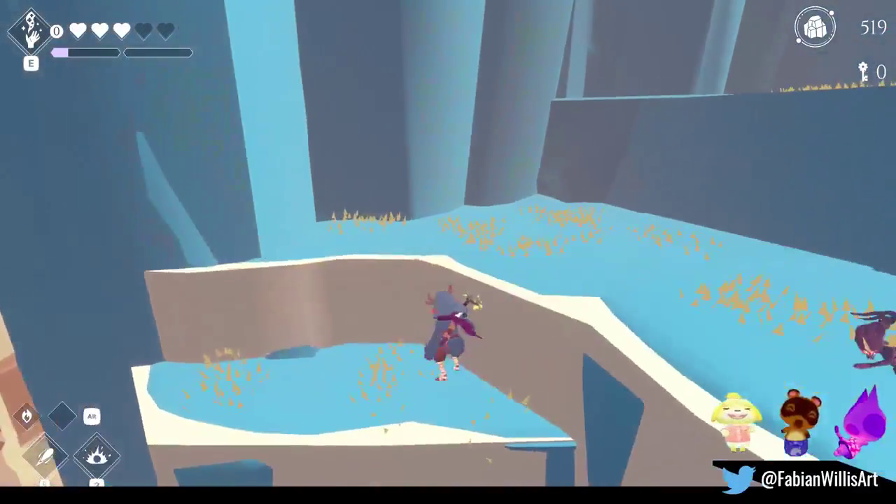
key(space)
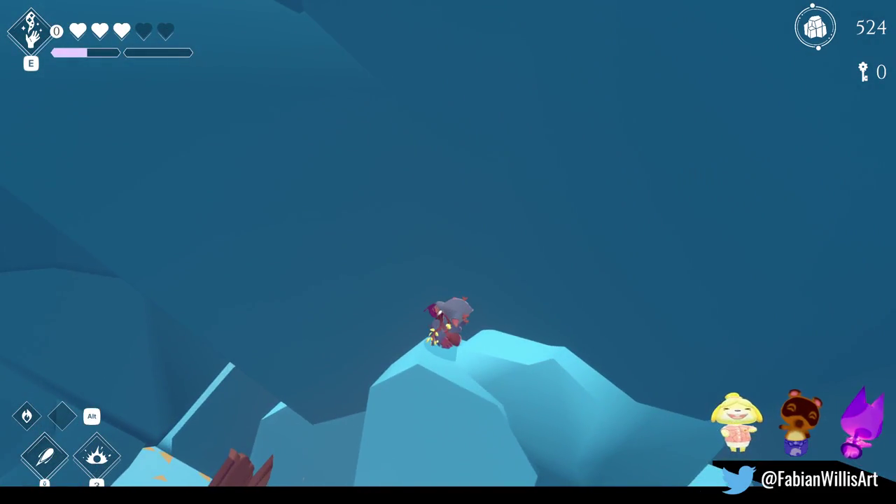
key(Escape)
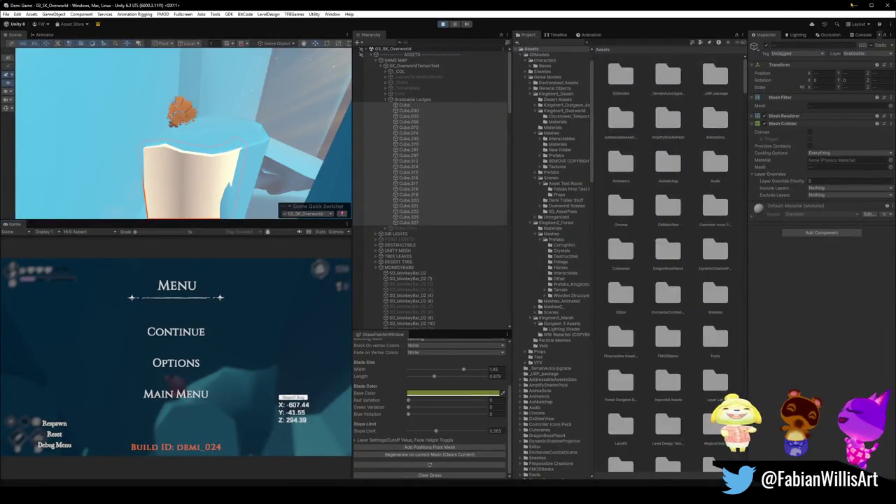
click(851, 5)
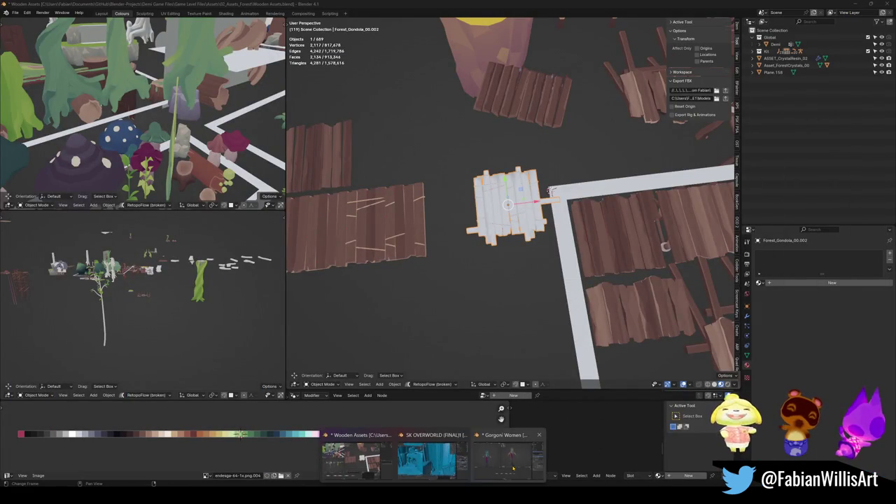
- Walk to the rock wall SD_Wall_16.003_001, apply its modifiers and enter Edit Mode
click(429, 455)
key(shift+grave)
key(s)
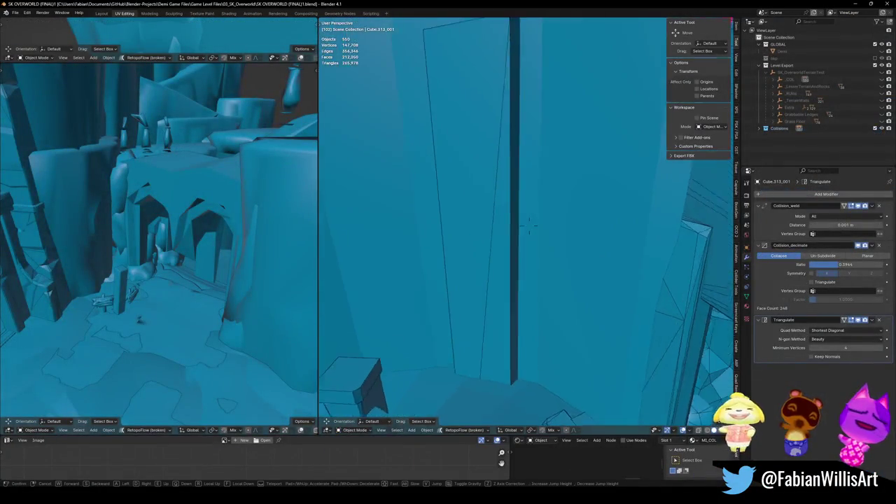
key(w)
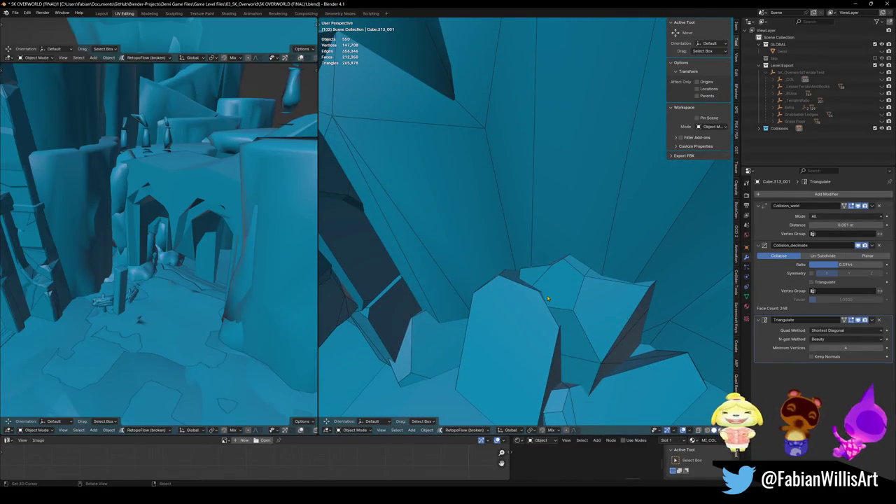
click(547, 297)
key(ctrl+a)
key(ctrl+a)
key(Tab)
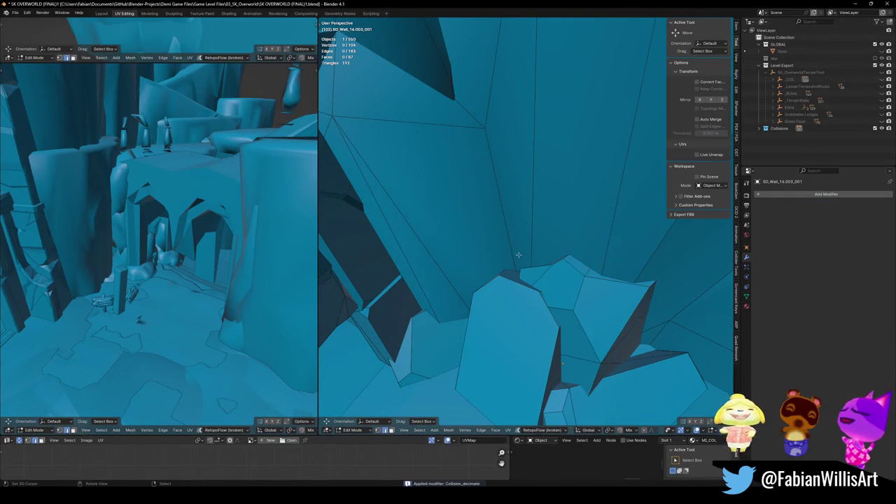
- Add a cube to the wall mesh and move it against the rock
key(shift+a)
click(530, 280)
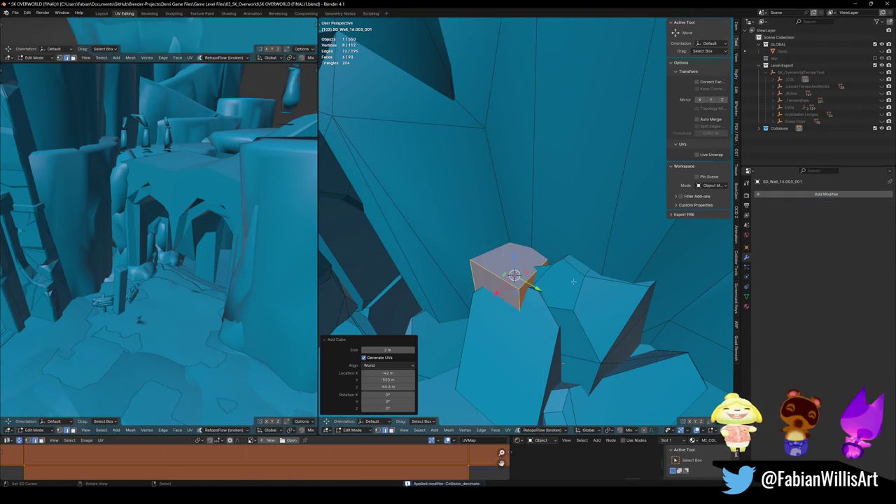
key(g)
key(z)
click(538, 294)
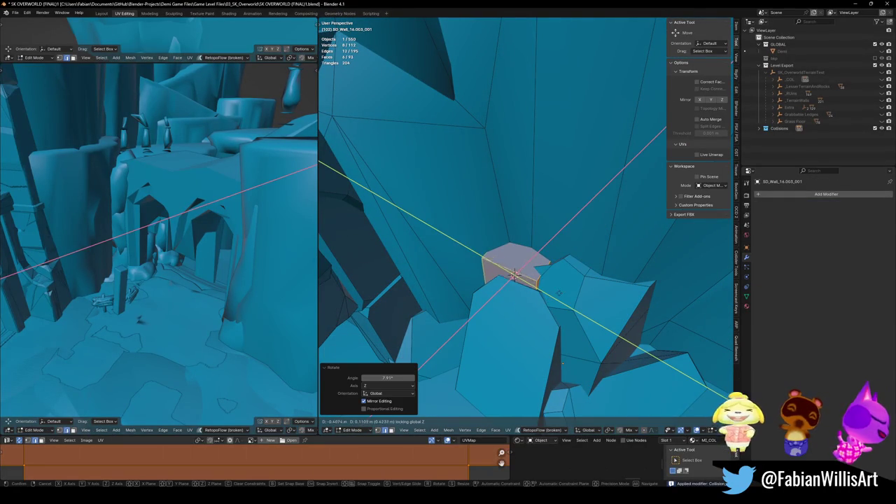
click(558, 289)
middle_drag(524, 252, 520, 226)
- Slide one of the cube's edges horizontally with Shift+Z to plug the gap
key(alt+a)
key(g)
key(shift+z)
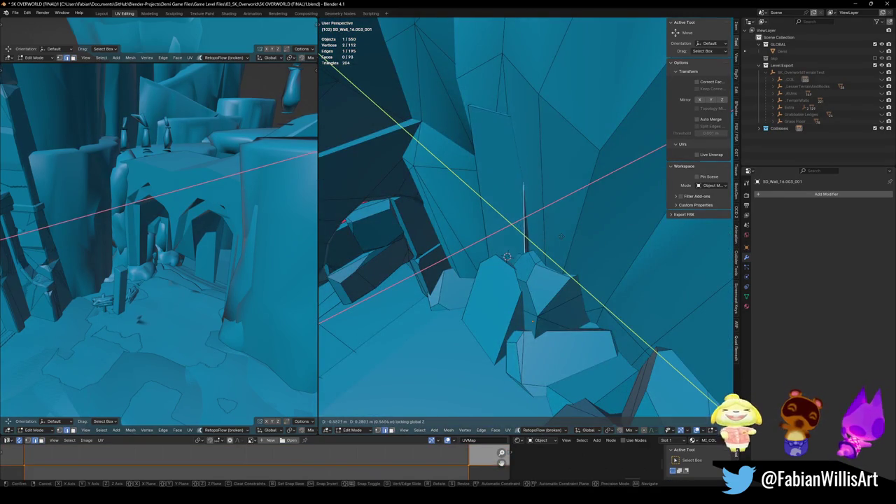
click(566, 236)
key(alt+a)
mouse_move(566, 236)
middle_down()
mouse_move(569, 256)
mouse_move(537, 252)
mouse_move(568, 254)
middle_up()
- Cancel the bevel and move the selected edge horizontally instead
key(ctrl+b)
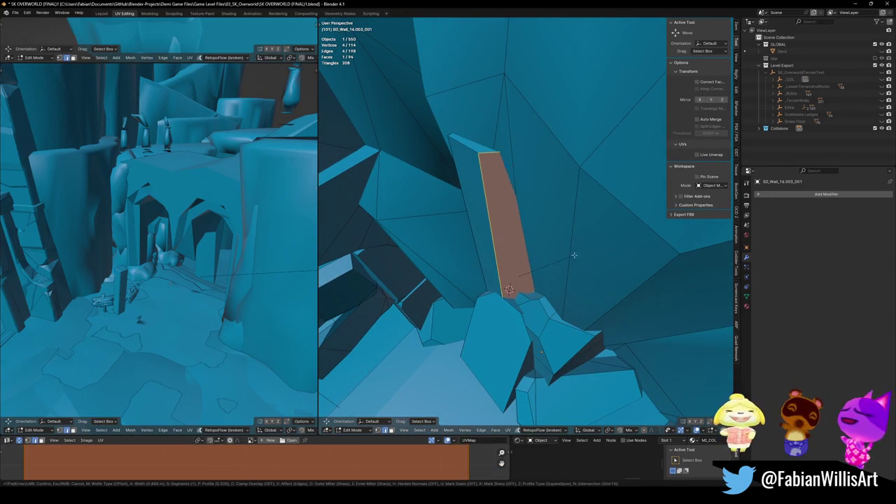
key(Escape)
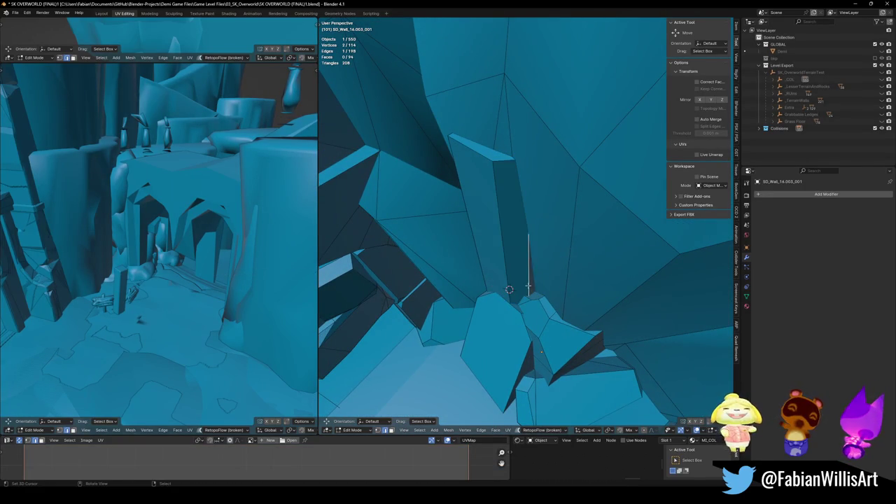
key(g)
key(shift+z)
key(Escape)
key(alt+a)
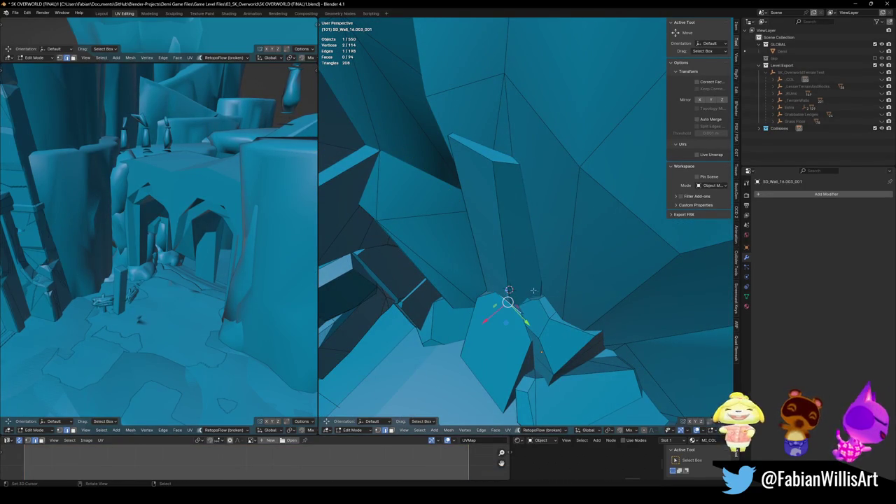
key(shift+z)
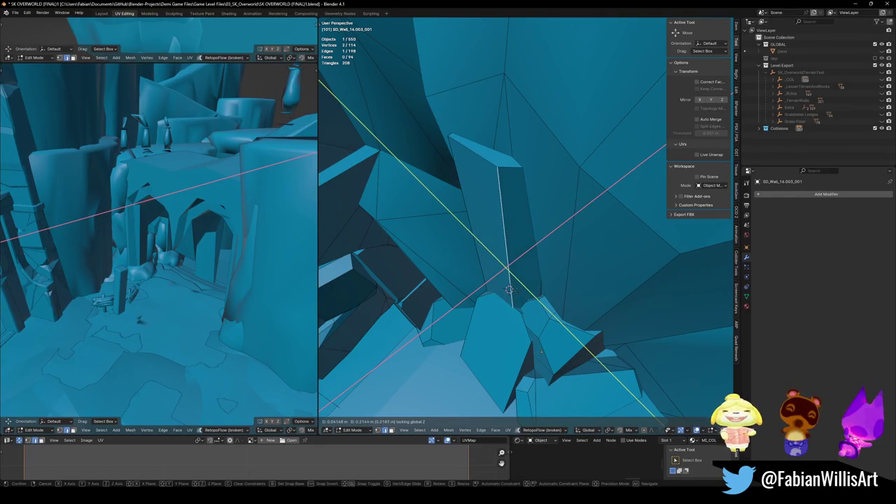
key(Escape)
key(alt+a)
mouse_move(509, 289)
middle_down()
mouse_move(531, 295)
mouse_move(522, 279)
mouse_move(579, 236)
mouse_move(559, 266)
mouse_move(559, 283)
middle_up()
- Slide the wall's vertical edges sideways on the horizontal plane to close gaps against the rock
click(520, 275)
key(g)
key(shift+z)
key(Escape)
key(alt+a)
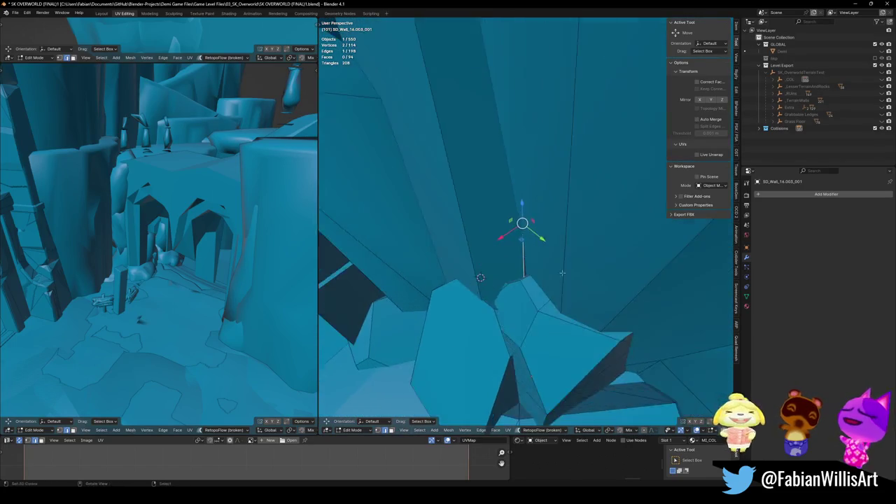
key(g)
key(shift+z)
key(Escape)
key(alt+a)
- Inspect the rock wall, return to Object Mode and save the SK OVERWORLD file
mouse_move(467, 256)
middle_down()
mouse_move(560, 264)
mouse_move(481, 288)
middle_up()
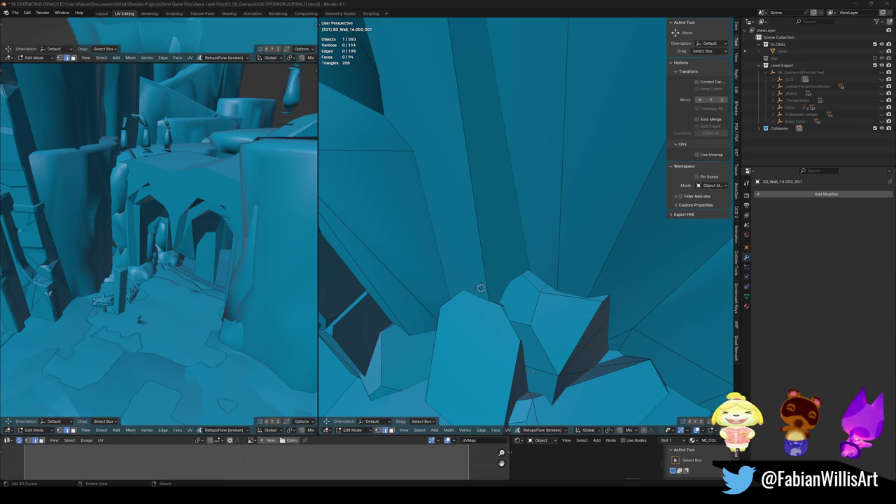
middle_drag(531, 183, 467, 289)
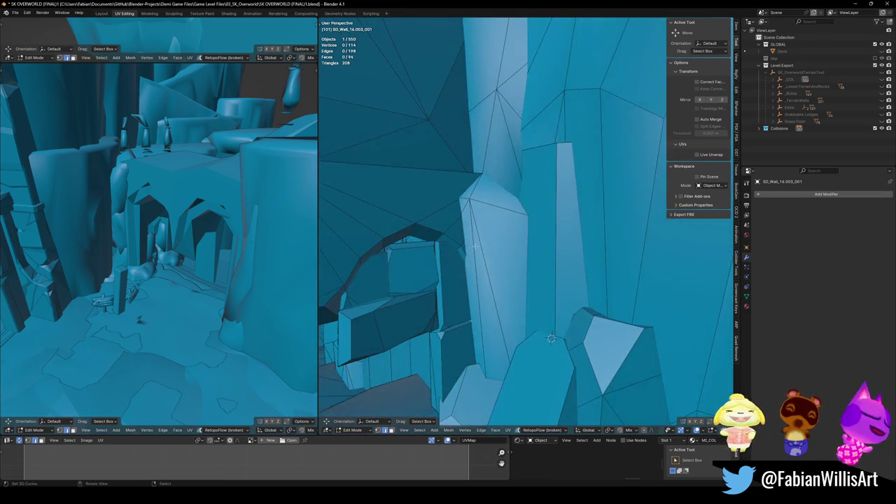
key(Tab)
key(ctrl+s)
scroll(475, 290, down, 5)
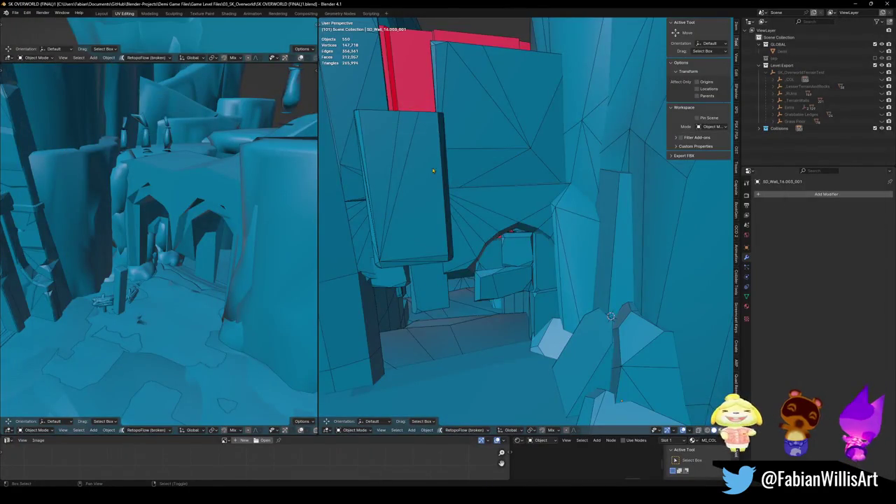
- Walk to DK_Terrain_03.168_001, select it, and apply its Collision_weld and Collision_decimate modifiers
key(shift+grave)
key(w)
key(w)
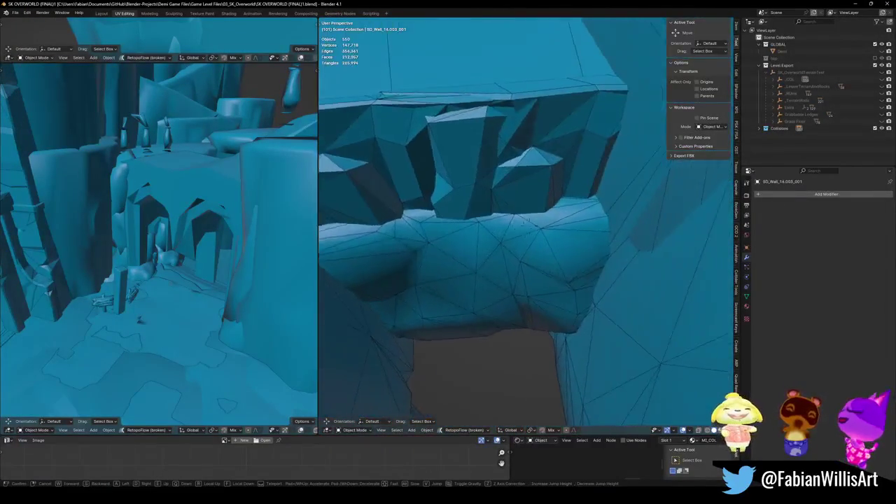
click(524, 231)
click(524, 230)
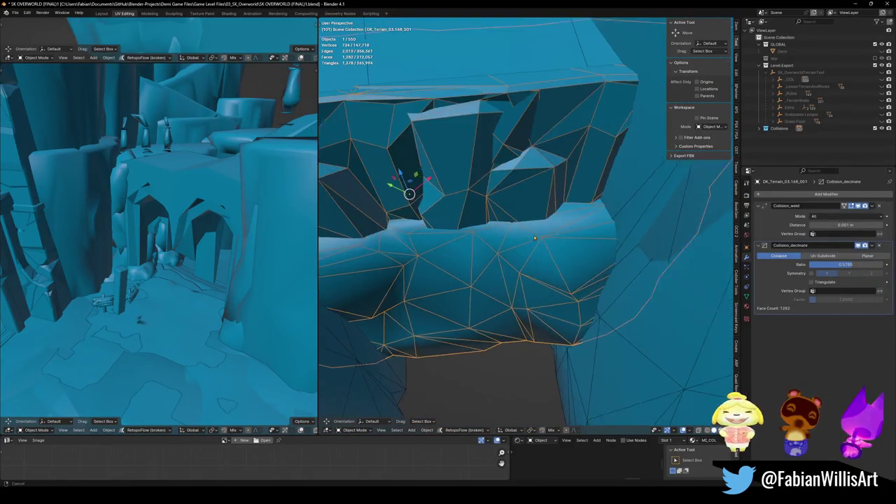
scroll(524, 230, down, 2)
scroll(524, 231, down, 2)
scroll(524, 230, down, 2)
key(ctrl+a)
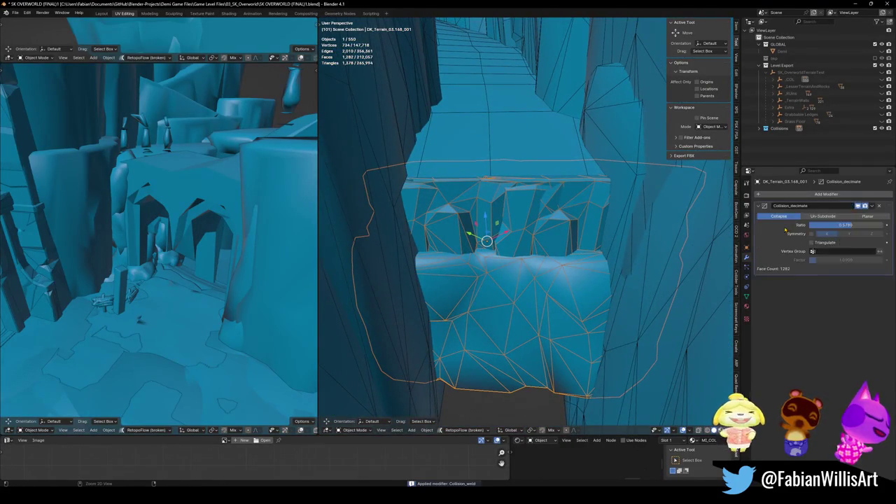
key(ctrl+a)
scroll(623, 285, up, 3)
- In Edit Mode, extrude the terrain's top edges upward along the ledge
key(Tab)
scroll(624, 284, up, 2)
key(alt+a)
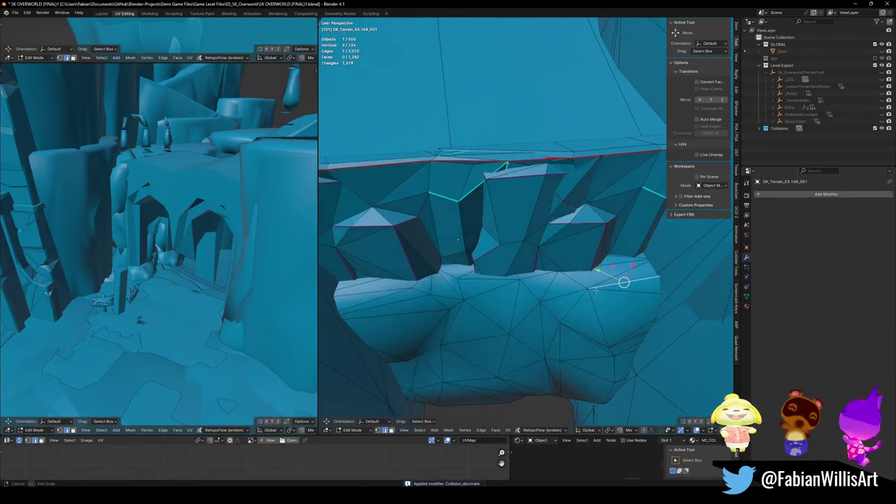
scroll(597, 294, up, 1)
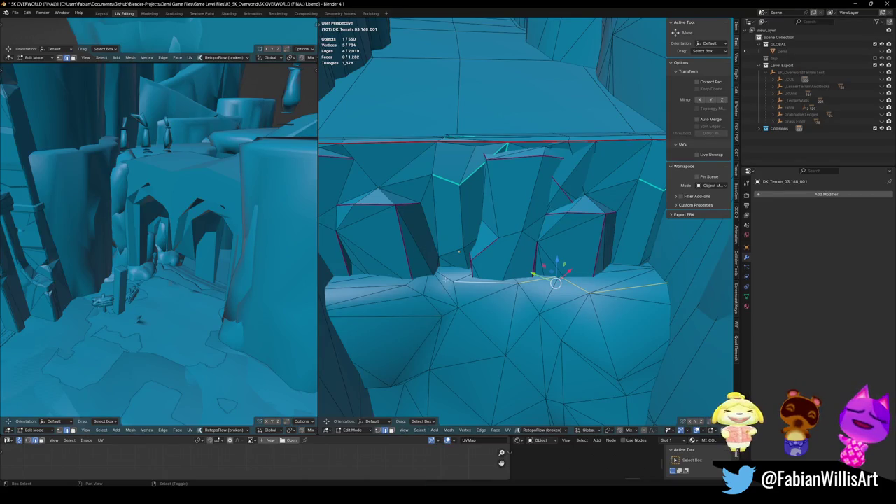
key(e)
click(458, 252)
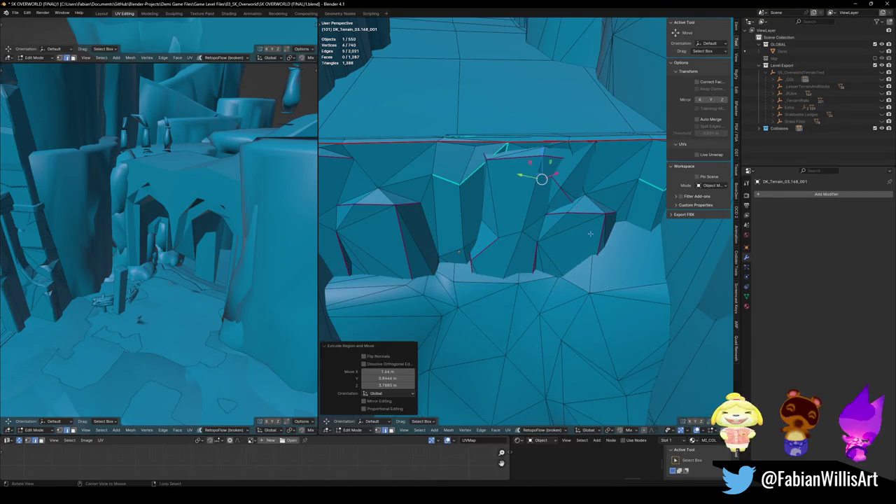
scroll(632, 251, up, 5)
scroll(579, 238, down, 5)
key(g)
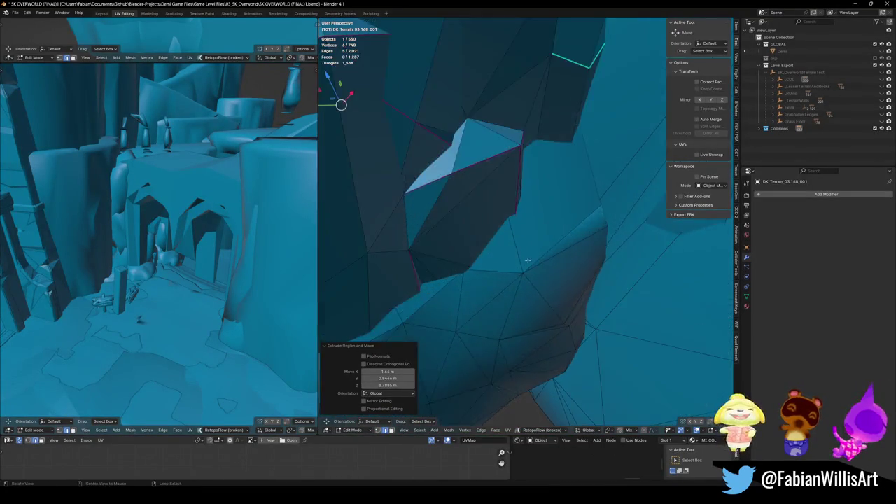
key(Escape)
- Extrude the top rim edge to fill the ledge gap, return to Object Mode, and save
mouse_move(480, 136)
middle_down()
mouse_move(533, 273)
mouse_move(515, 243)
mouse_move(486, 229)
middle_up()
key(alt+a)
alt+click(532, 190)
key(alt+a)
key(e)
click(592, 108)
key(alt+a)
mouse_move(592, 109)
middle_down()
mouse_move(580, 192)
mouse_move(545, 269)
middle_up()
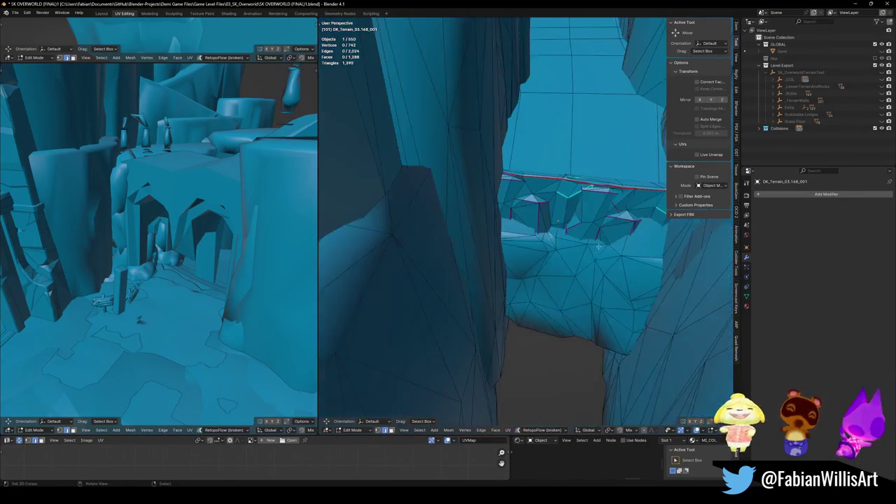
key(Tab)
key(ctrl+s)
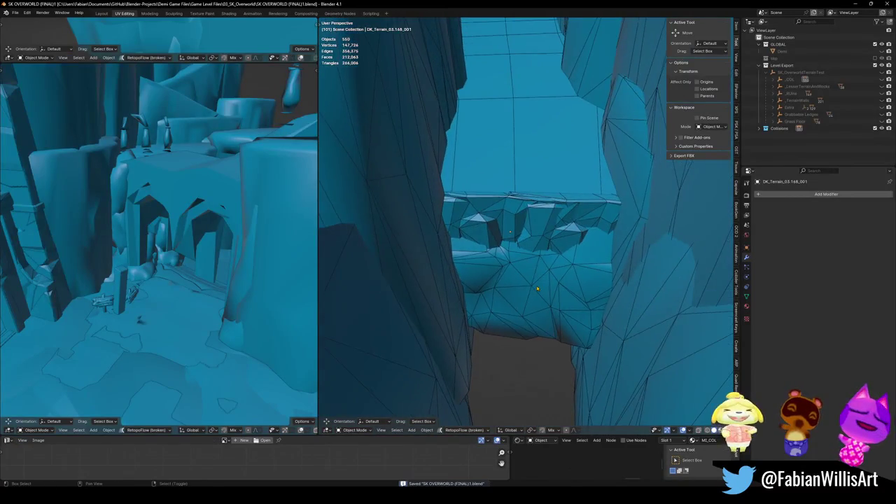
- Walk under the rock ledge to the ramp and select the Ramp.002 collision mesh
key(shift+grave)
key(s)
key(w)
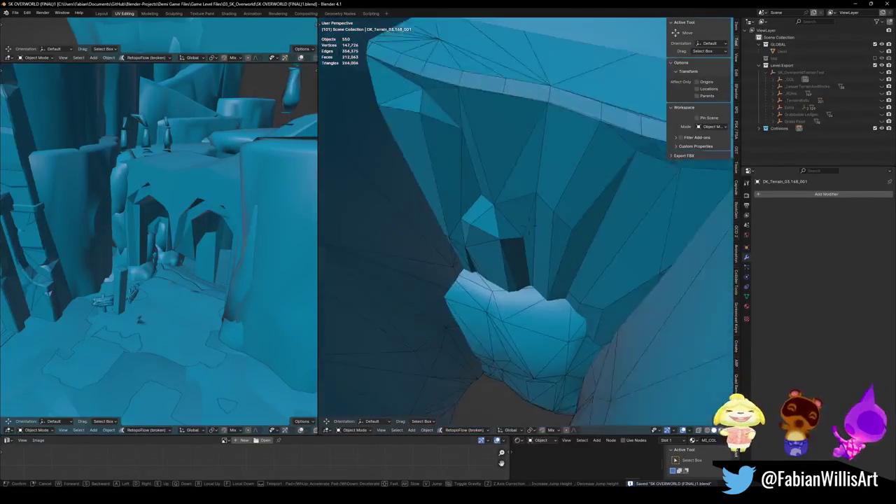
click(531, 299)
key(shift+grave)
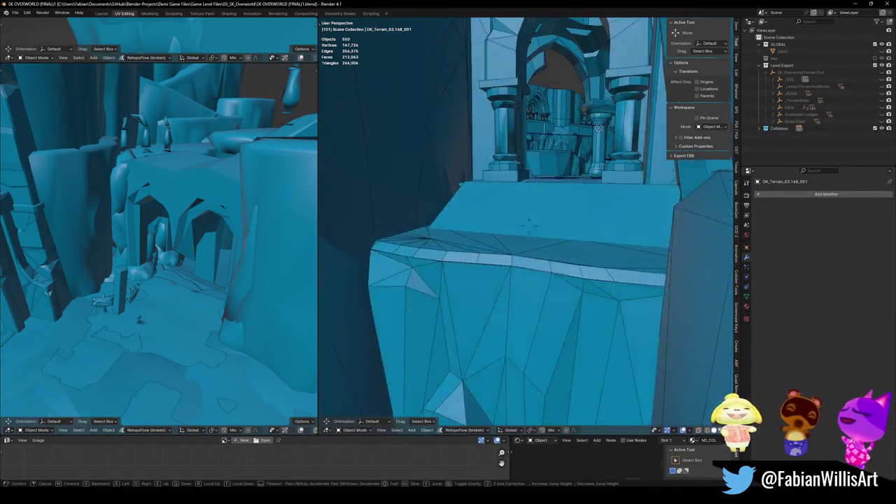
key(w)
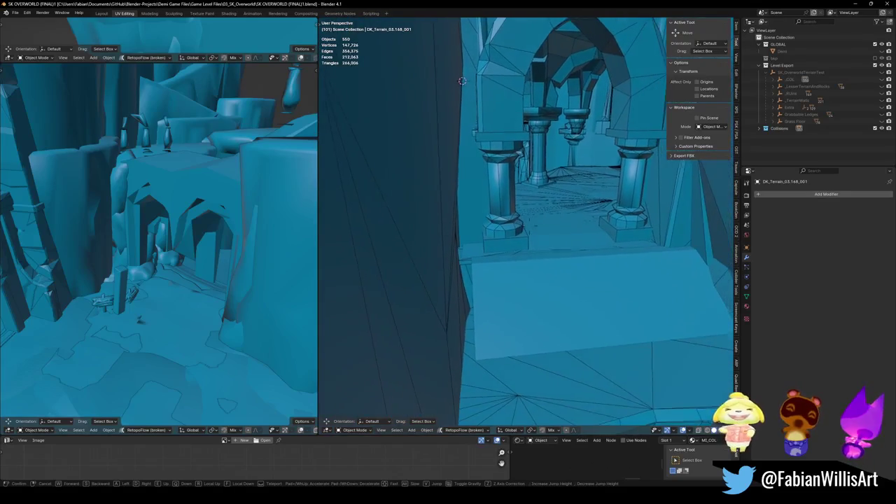
click(501, 307)
click(501, 306)
- Edge-slide a Ramp.002 edge so it meets the wall, then walk through the archway
key(Tab)
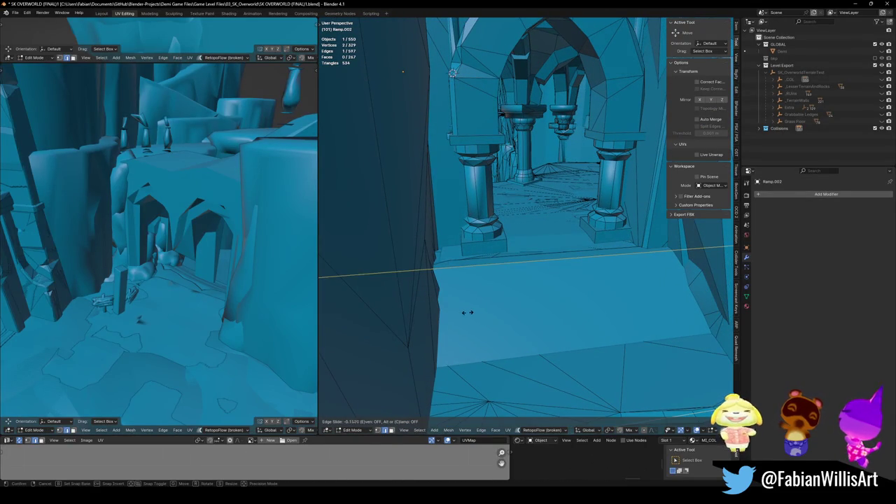
click(462, 312)
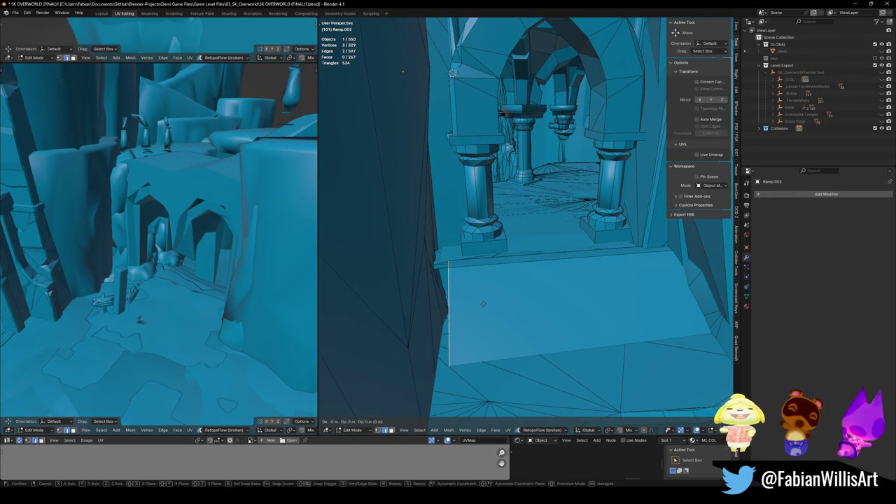
key(g)
click(467, 305)
mouse_move(468, 305)
middle_down()
mouse_move(491, 306)
mouse_move(442, 323)
middle_up()
key(Tab)
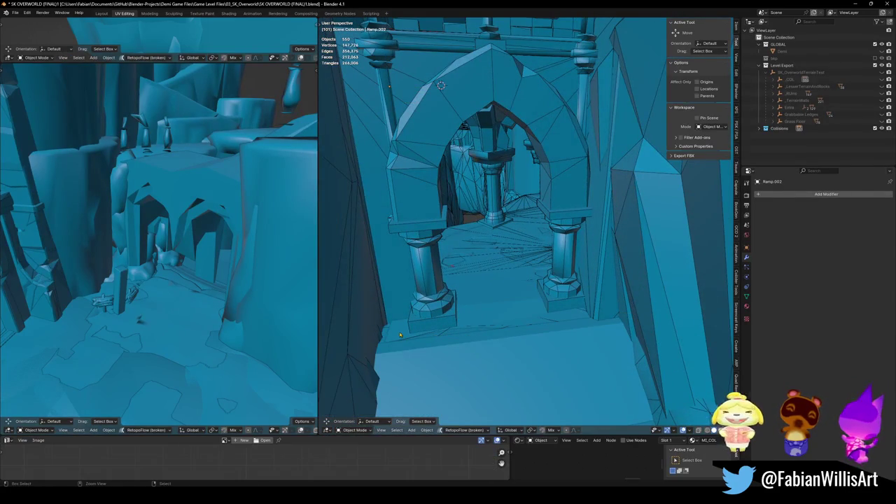
key(shift+grave)
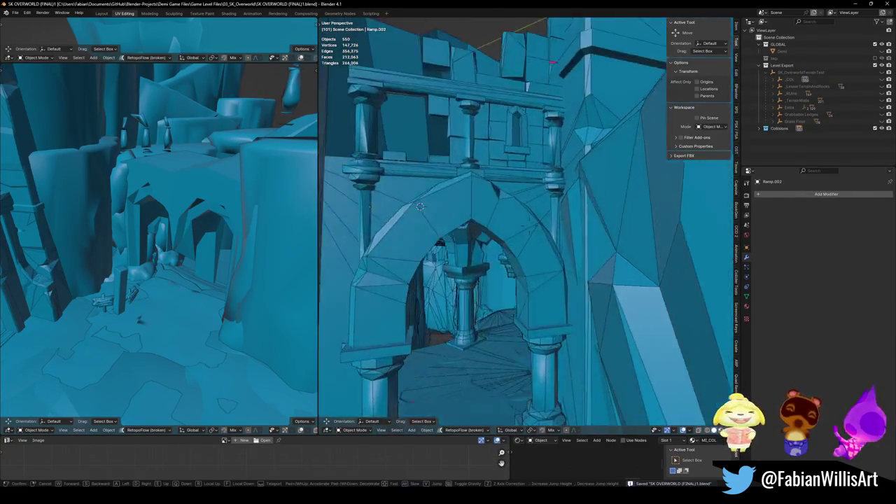
key(w)
key(w)
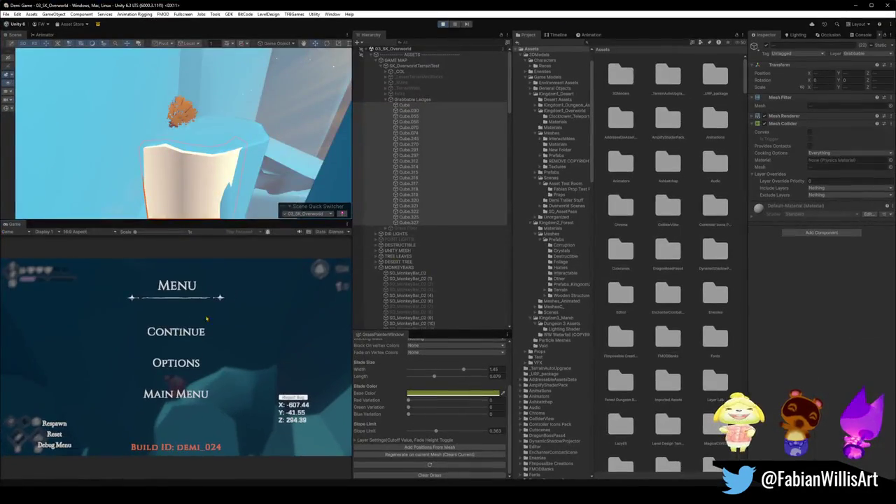
- Resume the game fullscreen, break the barricade, and cross the icy area onto the snowy ridge
click(187, 333)
key(F10)
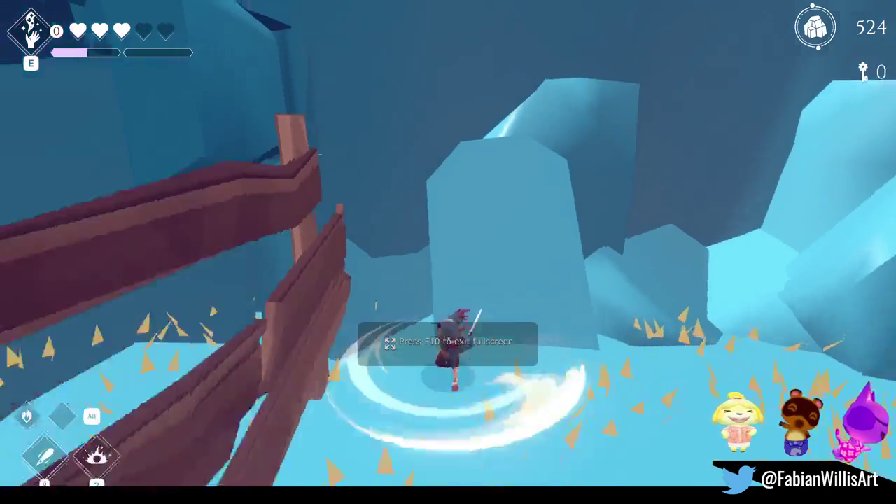
key(w)
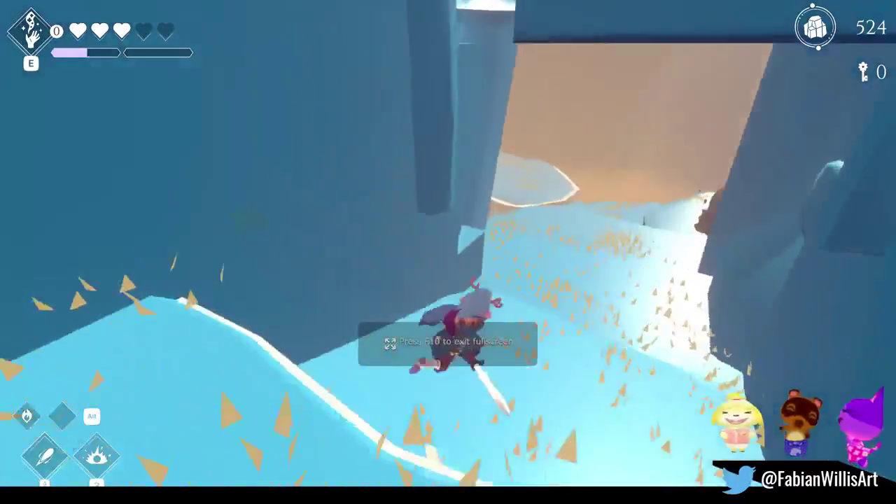
key(w)
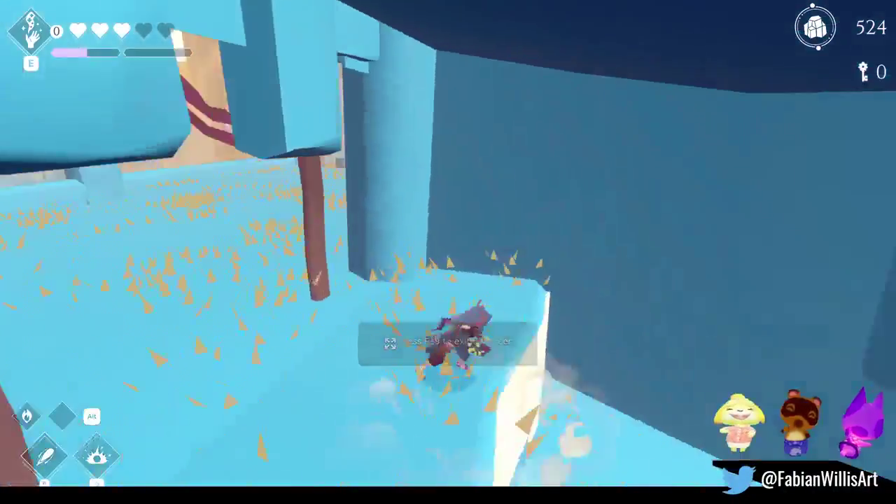
key(w)
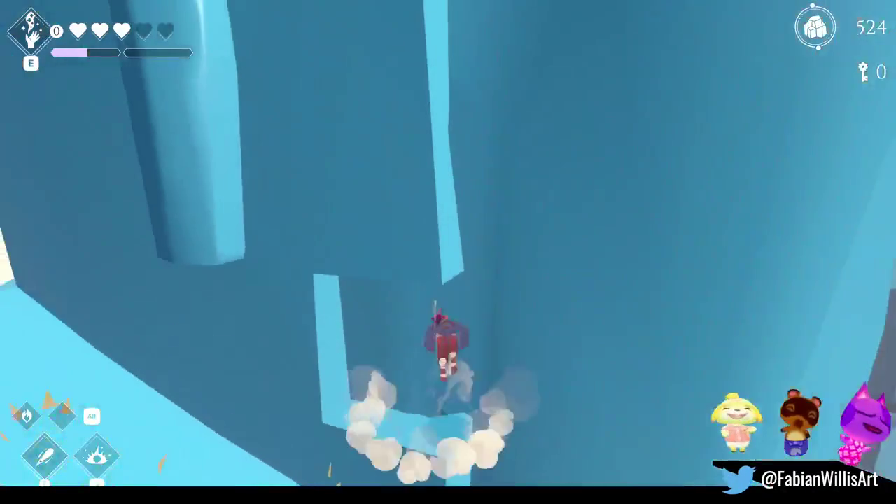
key(w)
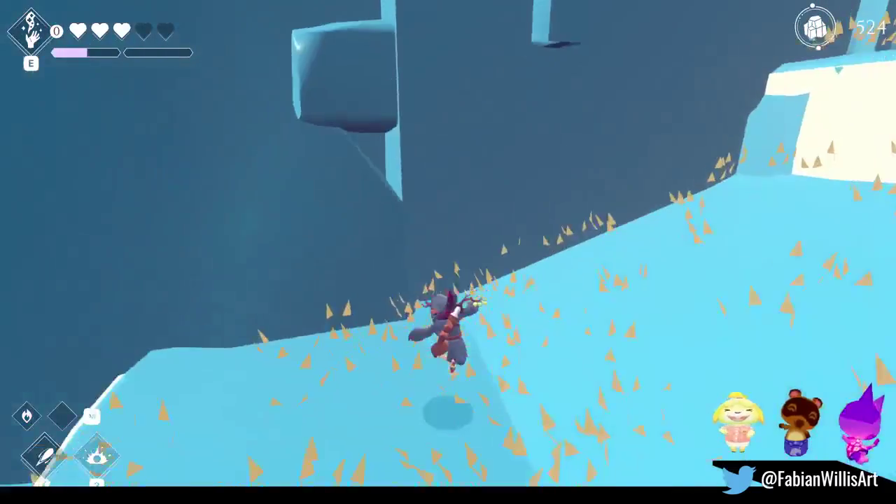
key(w)
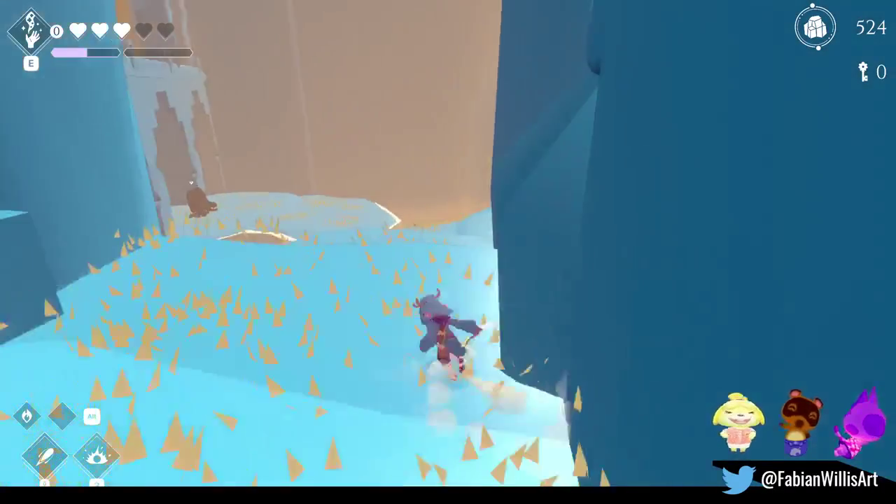
key(w)
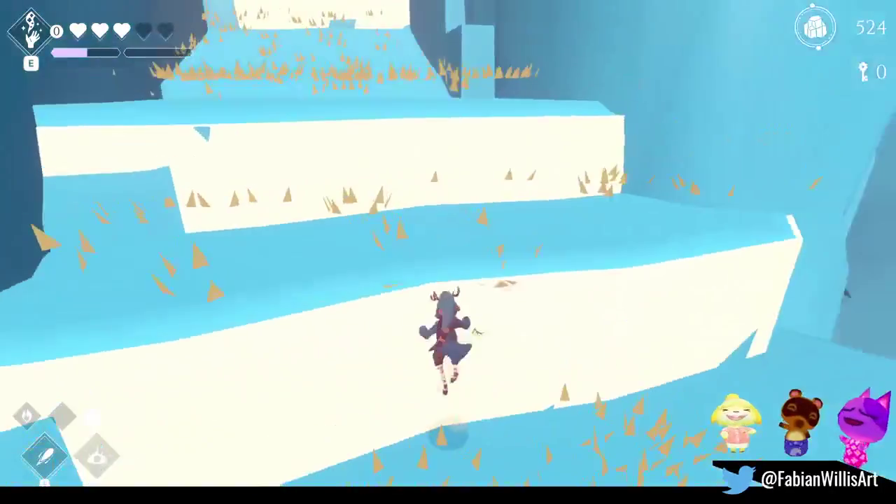
key(w)
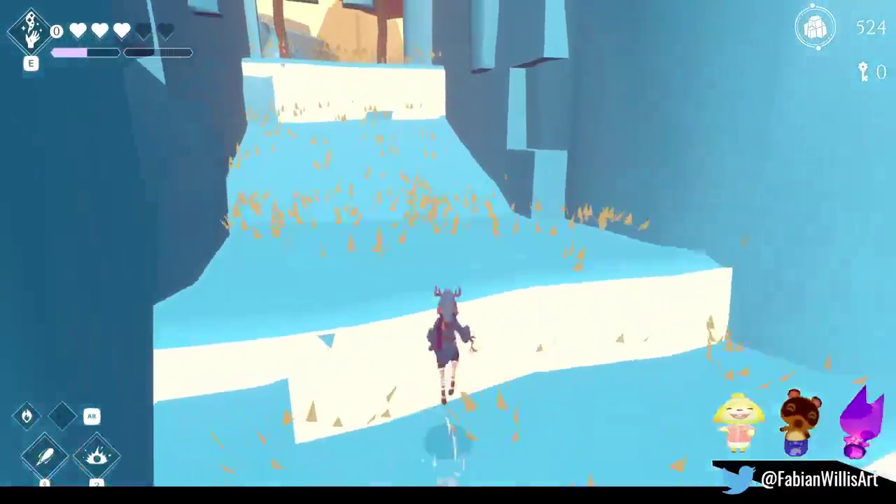
- Slide down to the ruins, defeat the hooded enemy, and cut grass for currency
key(w)
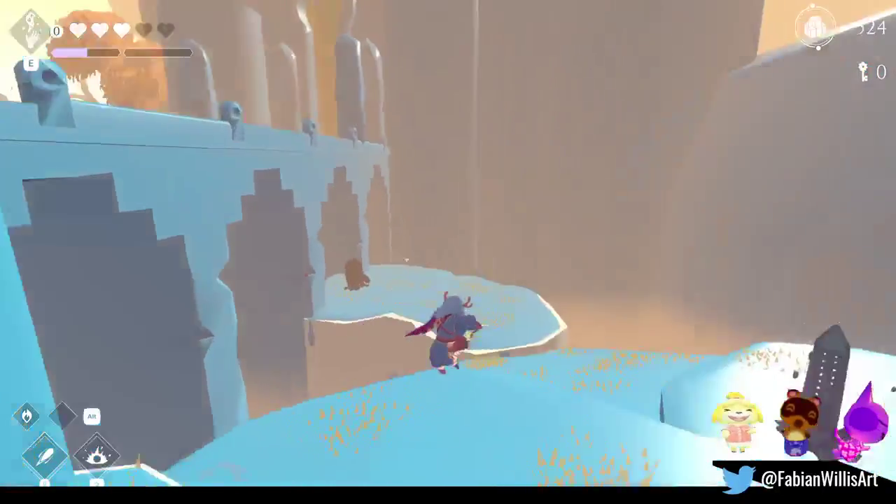
key(w)
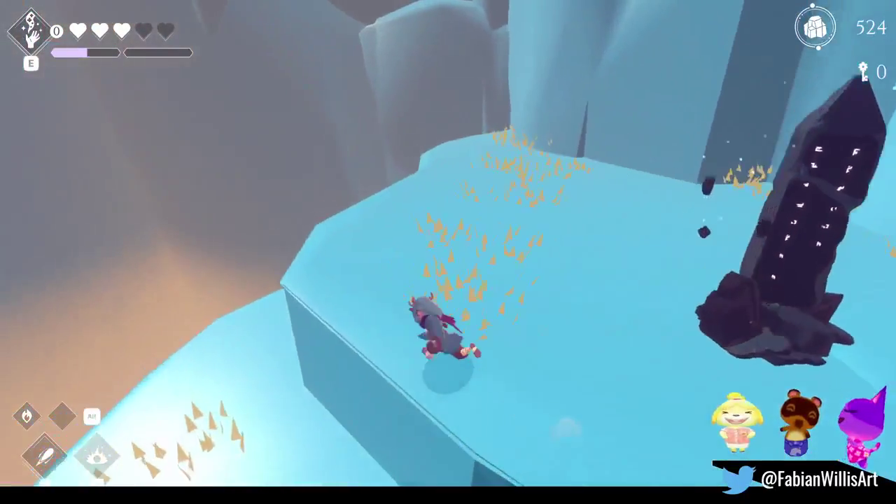
key(w)
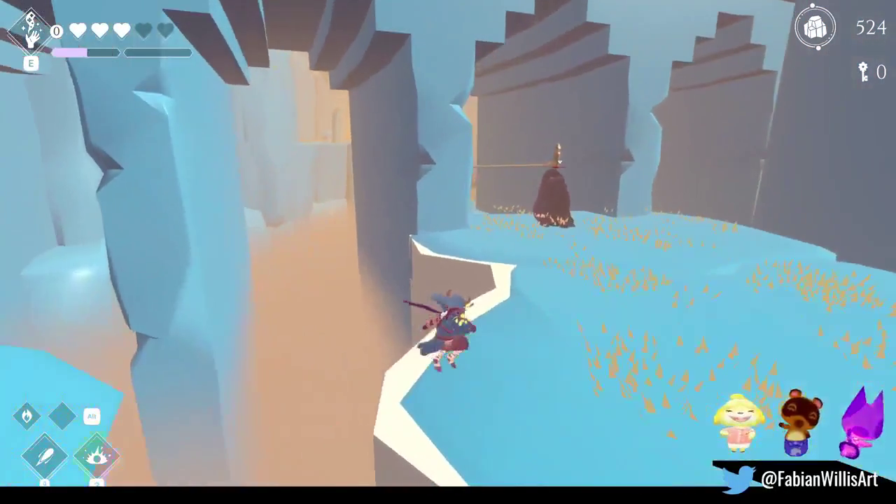
key(w)
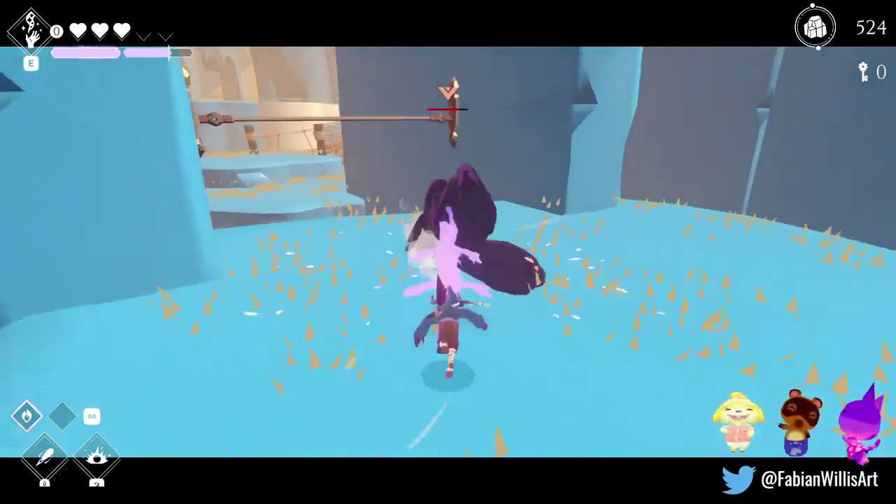
key(w)
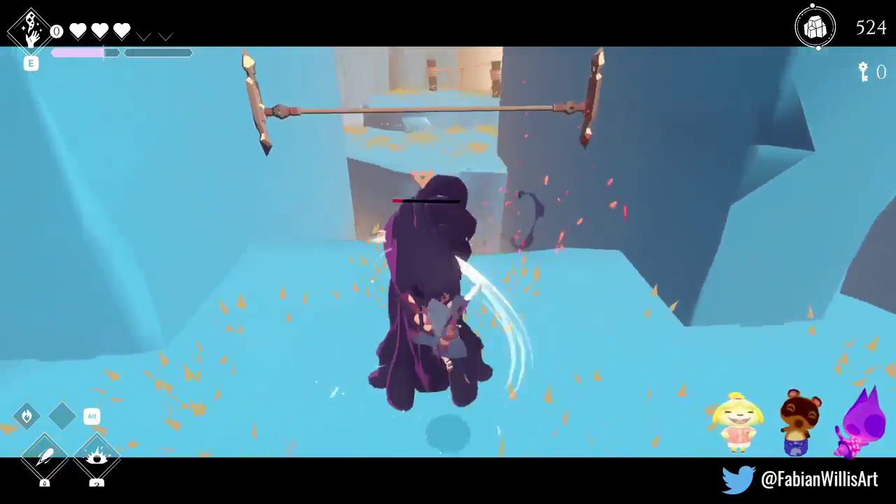
key(w)
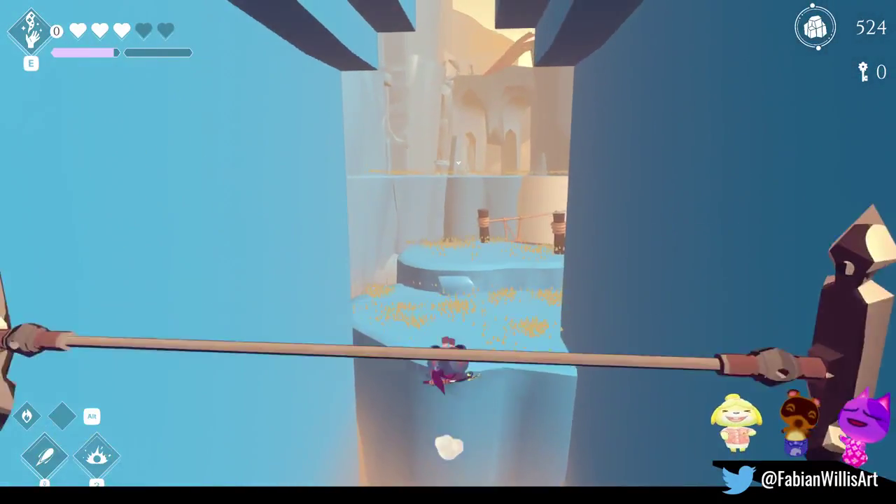
key(w)
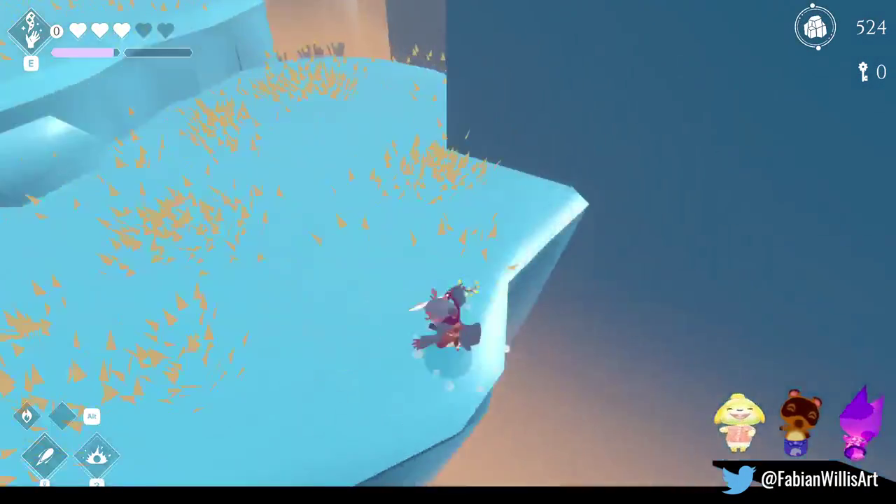
- Run onto the rope bridge, pause the game, and leave fullscreen
key(w)
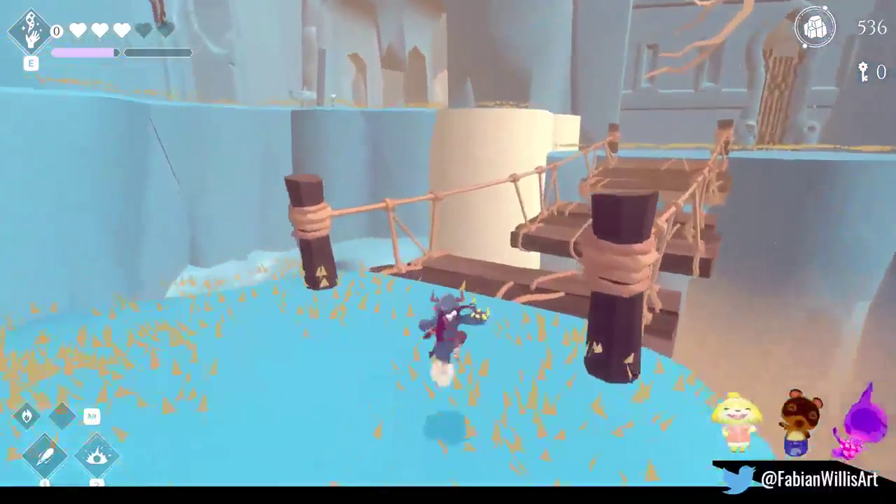
key(w)
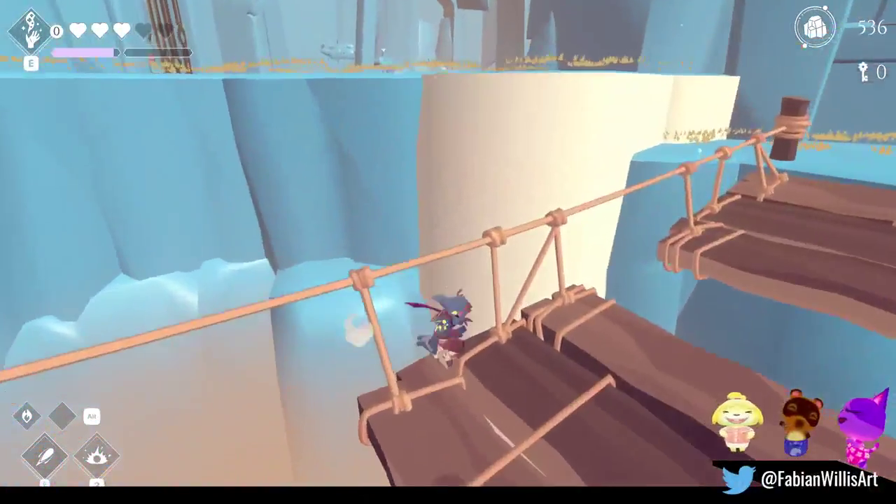
key(Escape)
key(F11)
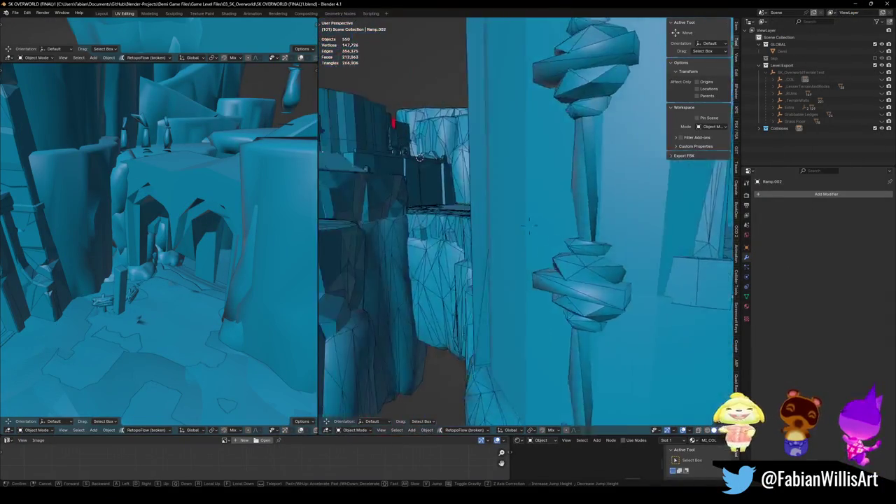
- Select the DK_Terrain_03.284_001 collision piece, apply its modifiers, and enter Edit Mode
key(w)
key(w)
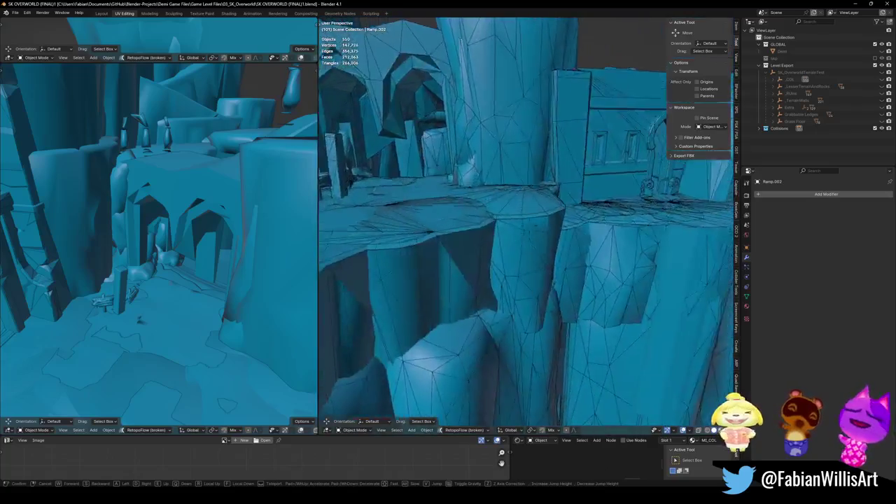
click(538, 268)
click(538, 268)
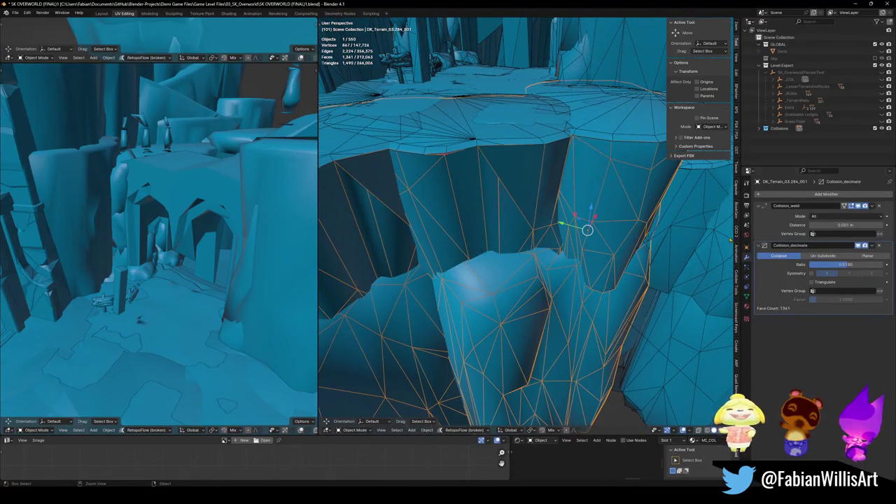
key(ctrl+a)
key(ctrl+a)
key(Tab)
scroll(551, 220, up, 3)
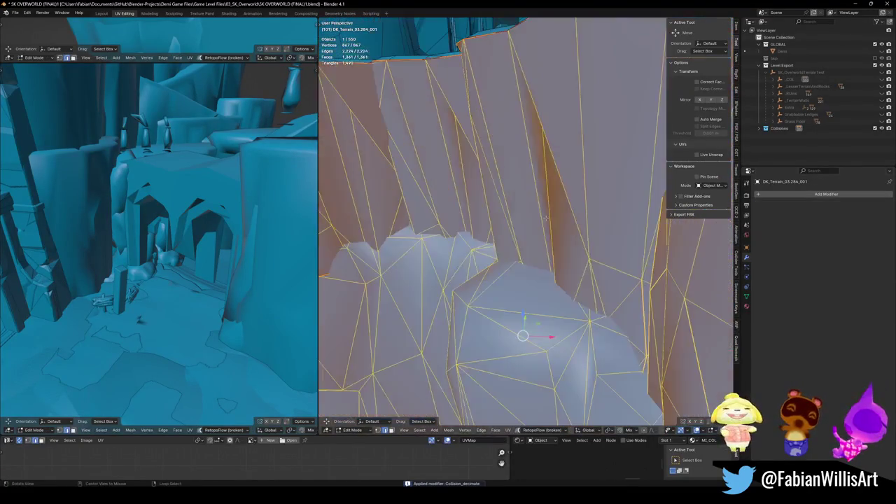
key(alt+a)
- Select edges along the gap and extrude them to start a patch
click(536, 326)
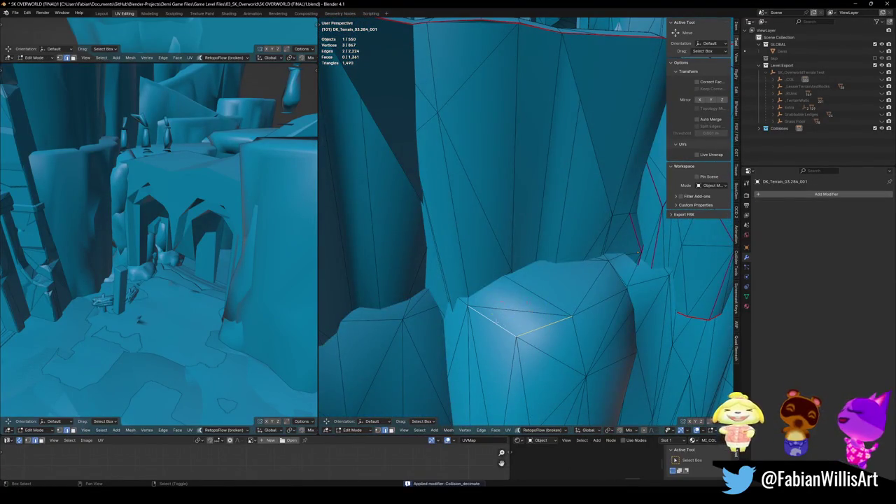
shift+click(601, 310)
middle_drag(601, 310, 599, 293)
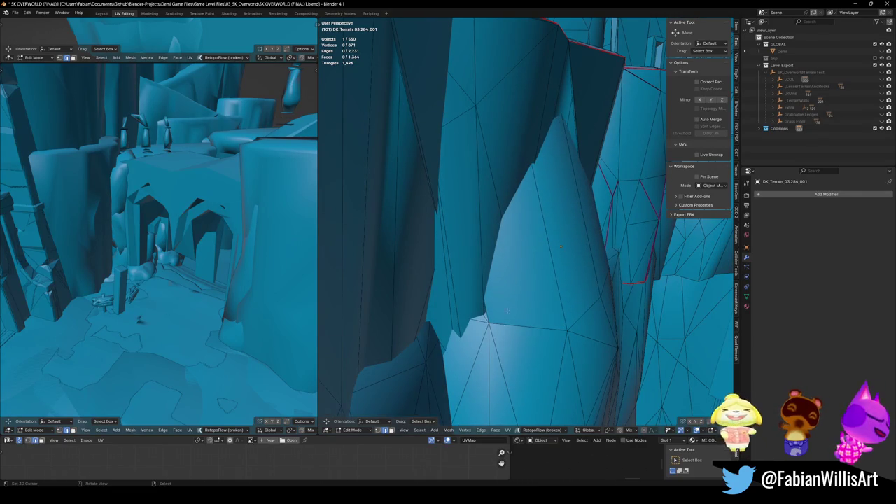
key(e)
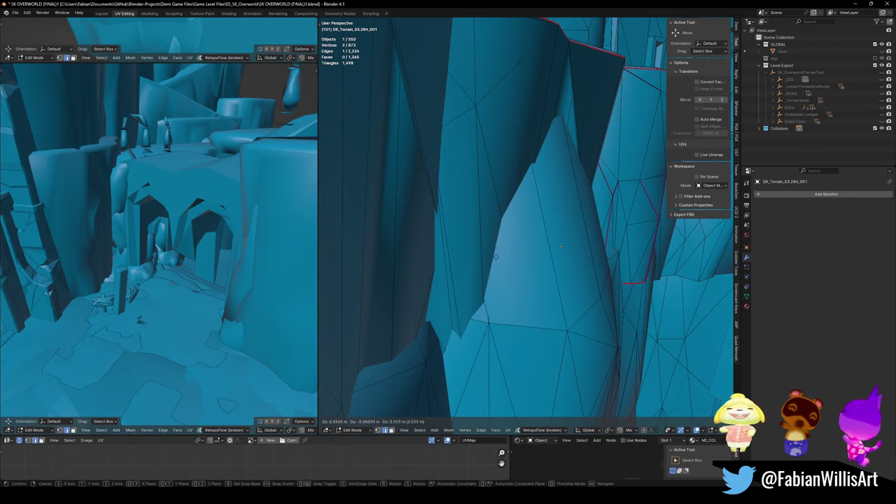
mouse_move(520, 256)
middle_down()
mouse_move(511, 272)
mouse_move(532, 266)
middle_up()
shift+click(510, 269)
click(578, 127)
key(alt+a)
- Reposition an edge beside the gap and extrude new geometry across it
middle_drag(578, 127, 636, 267)
click(462, 249)
middle_drag(462, 249, 476, 229)
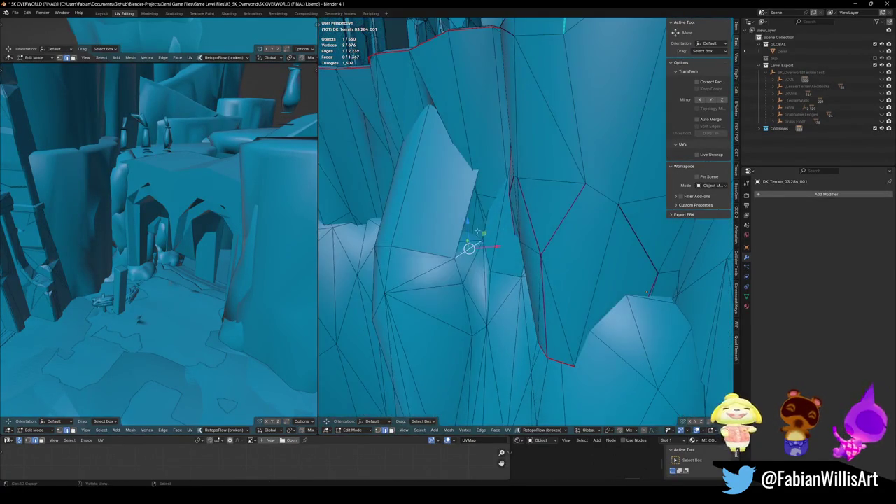
click(648, 293)
key(alt+a)
mouse_move(647, 292)
middle_down()
mouse_move(516, 299)
mouse_move(532, 273)
mouse_move(489, 259)
middle_up()
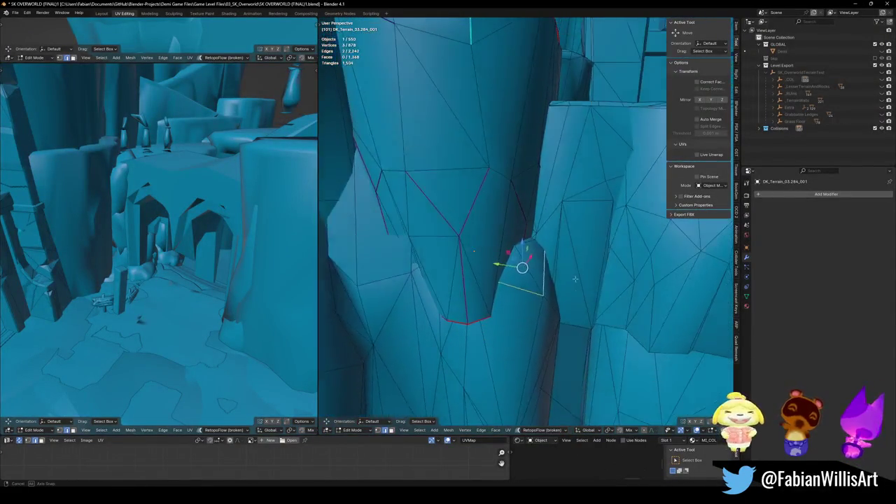
key(e)
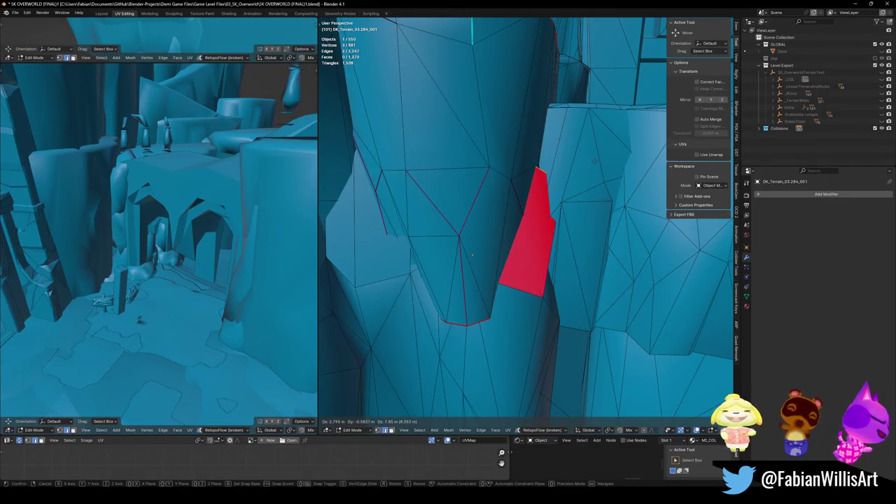
click(590, 157)
middle_drag(589, 156, 553, 184)
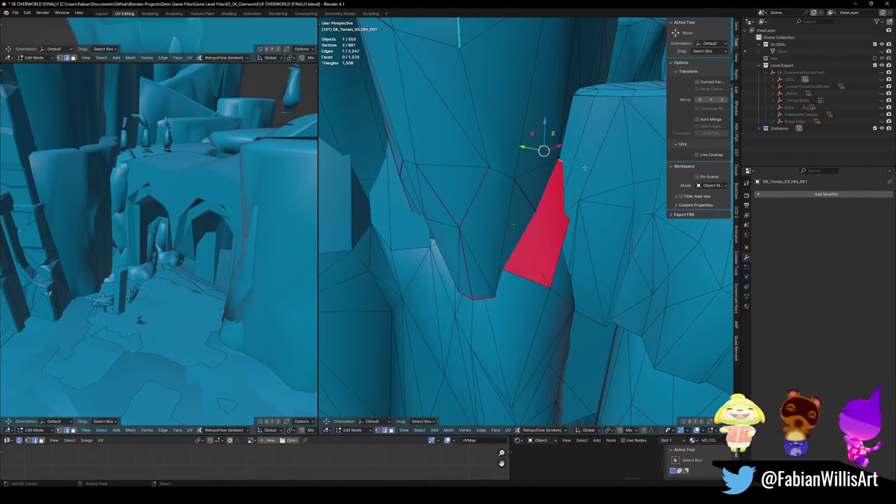
- Flip the normals of the new red patch face and save the file
click(534, 244)
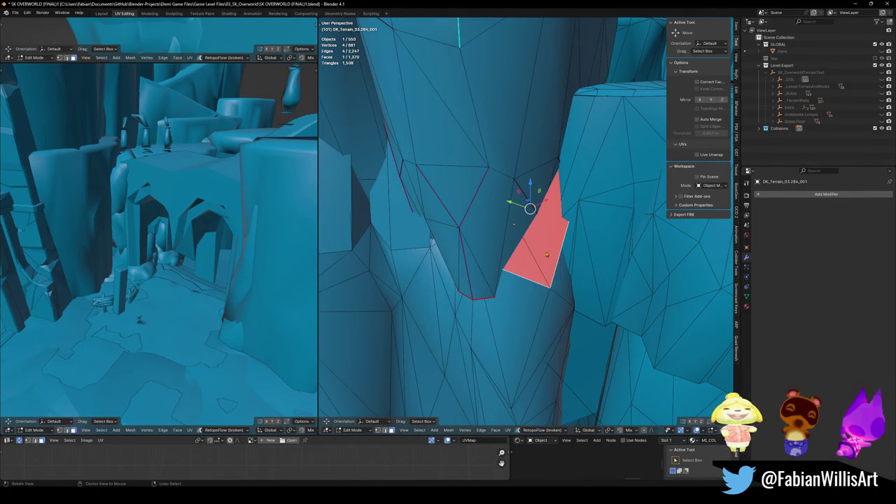
click(546, 253)
mouse_move(546, 253)
middle_down()
mouse_move(502, 256)
mouse_move(490, 241)
mouse_move(605, 252)
mouse_move(540, 263)
middle_up()
key(Tab)
key(ctrl+s)
scroll(539, 263, up, 4)
- Extrude a second face across the gap and flip its normals via Alt+N
key(Tab)
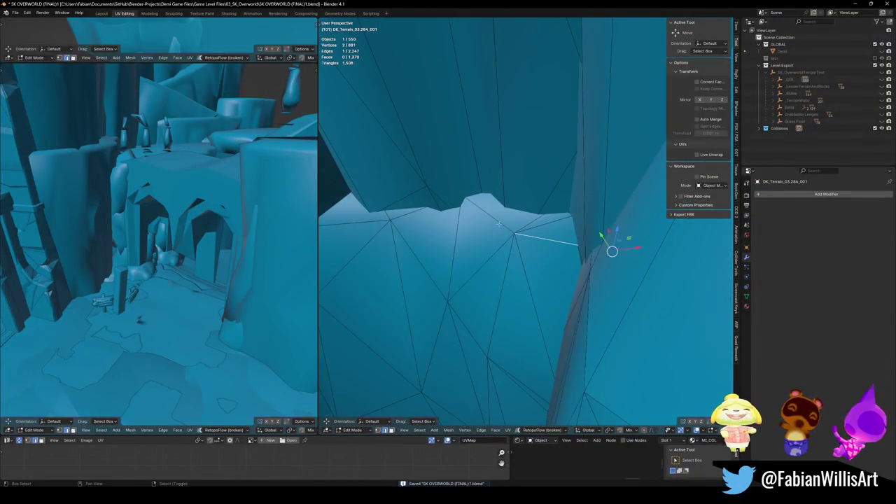
key(e)
scroll(585, 85, down, 2)
click(532, 212)
mouse_move(532, 212)
middle_down()
mouse_move(553, 203)
mouse_move(426, 210)
mouse_move(479, 231)
mouse_move(594, 224)
mouse_move(586, 212)
mouse_move(571, 269)
mouse_move(541, 246)
middle_up()
key(alt+n)
click(572, 207)
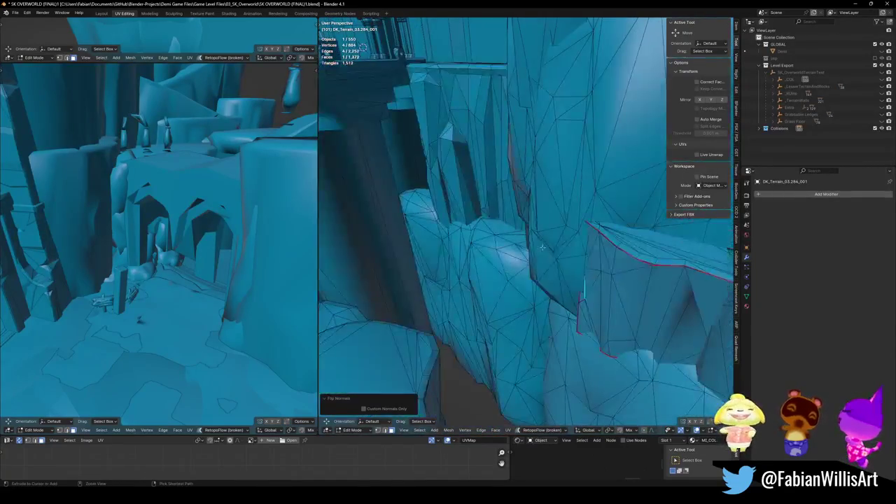
click(531, 257)
- Apply the collision modifiers on DK_Terrain_03.292_001 and move its ledge edges into place
click(504, 231)
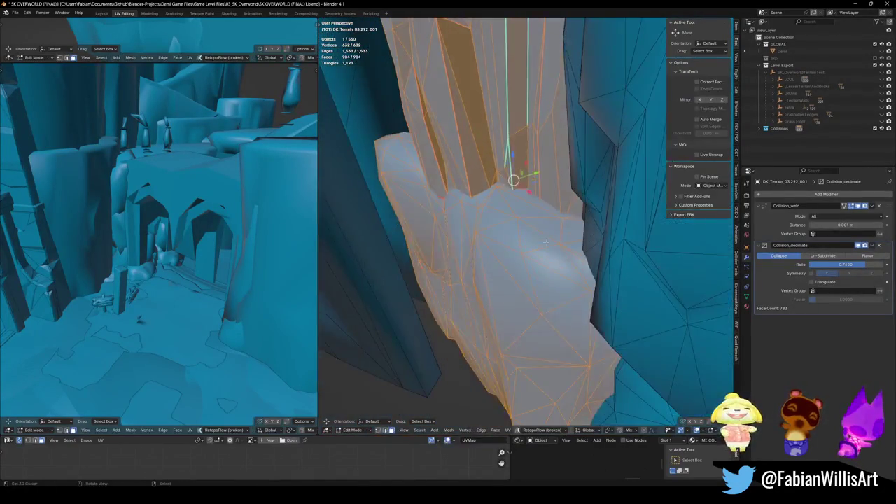
key(ctrl+a)
key(ctrl+a)
key(Tab)
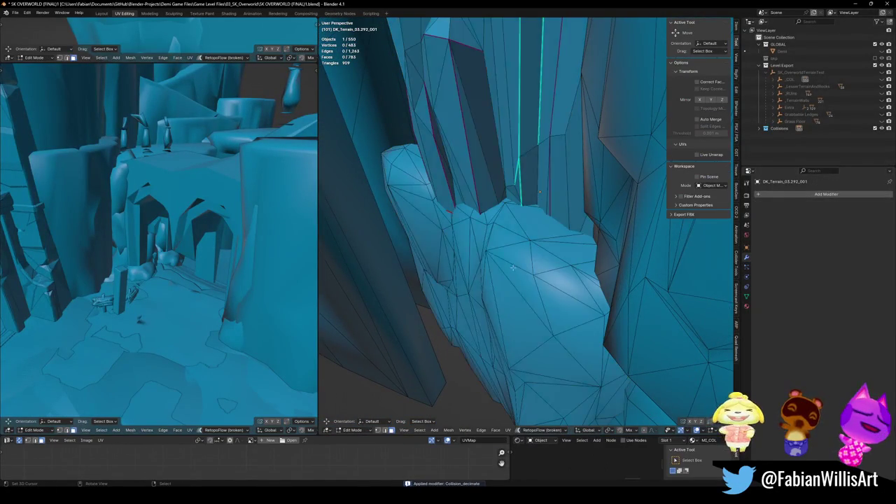
middle_drag(539, 192, 424, 243)
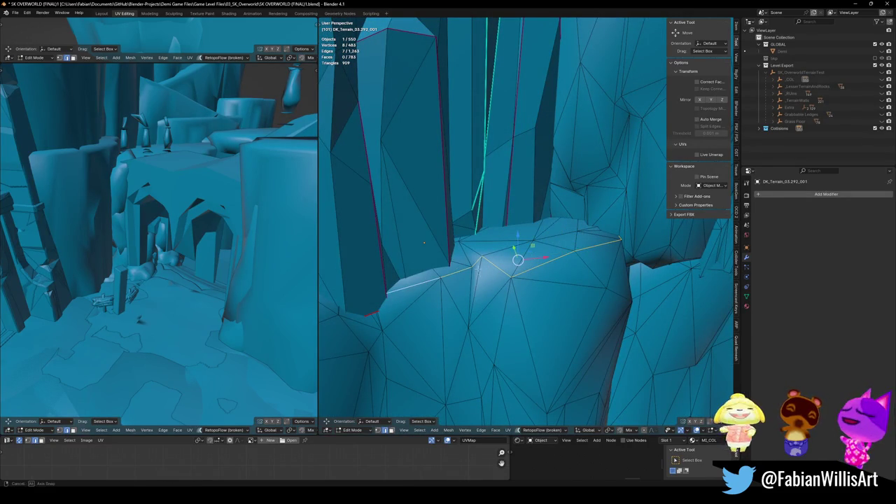
key(g)
click(391, 265)
mouse_move(392, 264)
middle_down()
mouse_move(467, 214)
mouse_move(579, 217)
mouse_move(527, 229)
middle_up()
click(476, 219)
key(Tab)
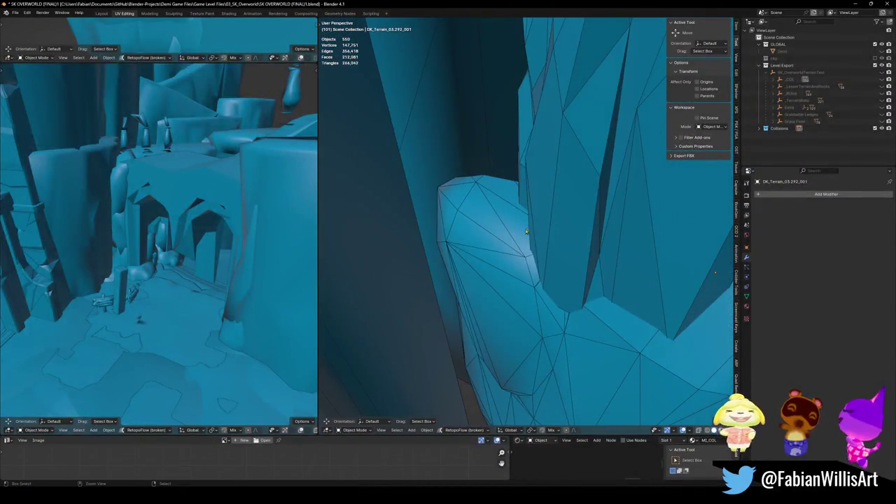
- Extrude the rock ledge edge into new geometry and return to Object Mode
key(Tab)
mouse_move(492, 261)
middle_down()
mouse_move(653, 227)
mouse_move(501, 261)
mouse_move(516, 347)
middle_up()
middle_drag(572, 298, 572, 298)
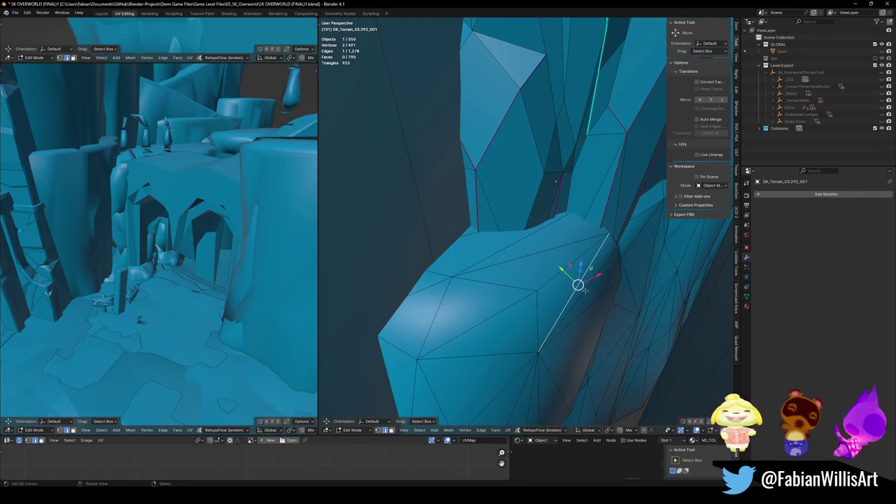
mouse_move(574, 261)
middle_down()
mouse_move(575, 301)
mouse_move(498, 271)
mouse_move(483, 306)
middle_up()
key(e)
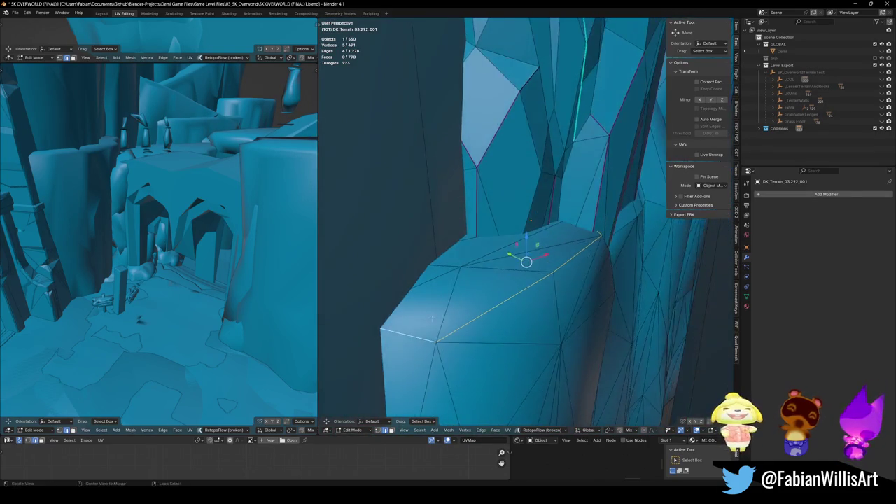
click(505, 217)
mouse_move(504, 217)
middle_down()
mouse_move(548, 182)
mouse_move(562, 215)
middle_up()
key(alt+a)
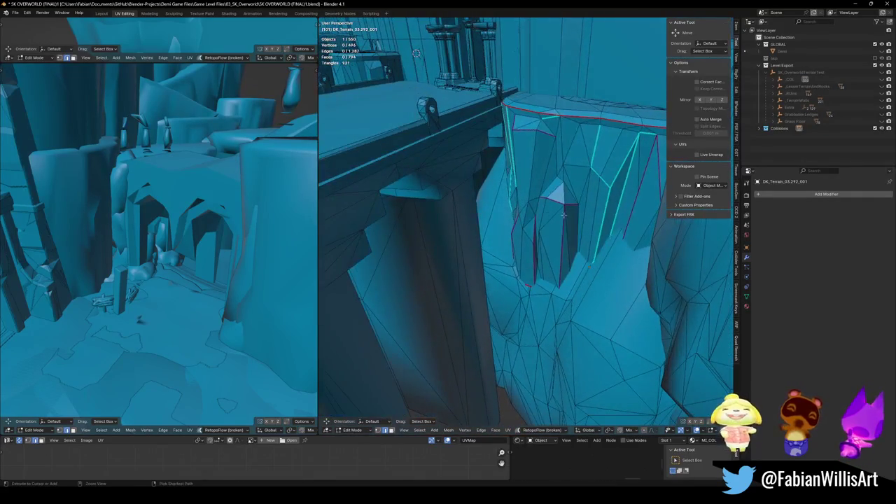
key(Tab)
mouse_move(546, 217)
middle_down()
mouse_move(443, 219)
mouse_move(485, 250)
middle_up()
- Extrude the ledge edges of DK_Terrain_01.210_001
click(469, 266)
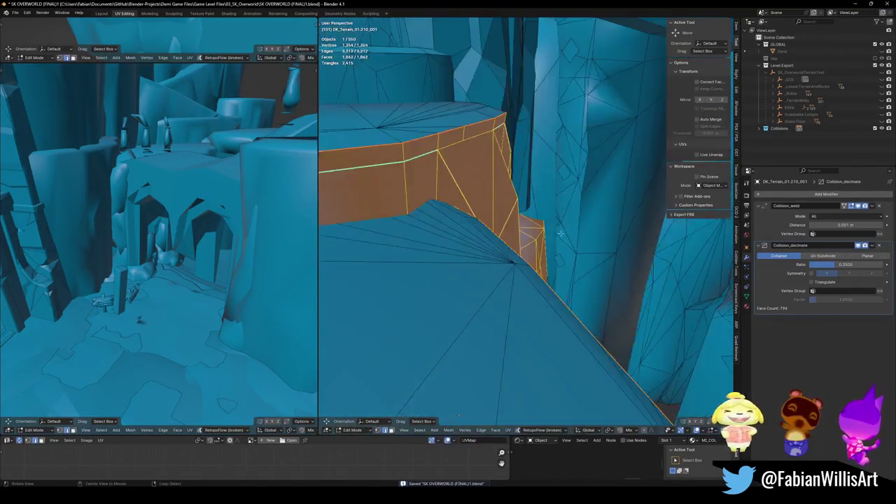
key(Tab)
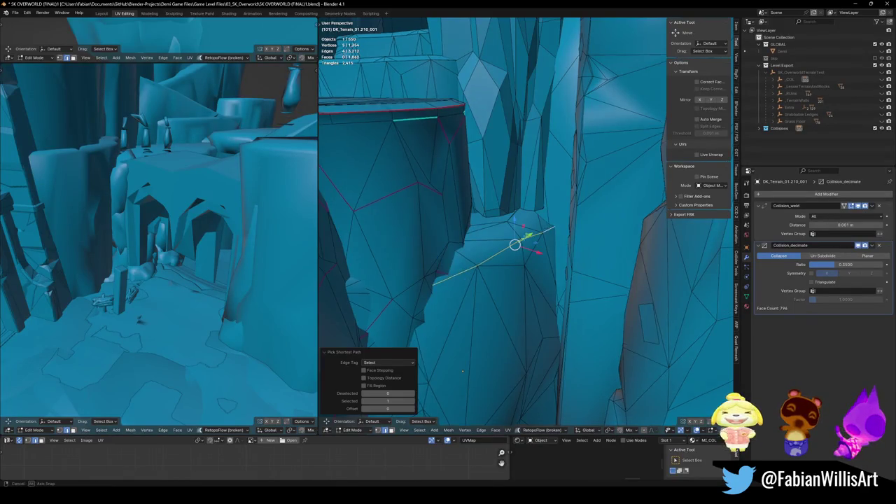
key(e)
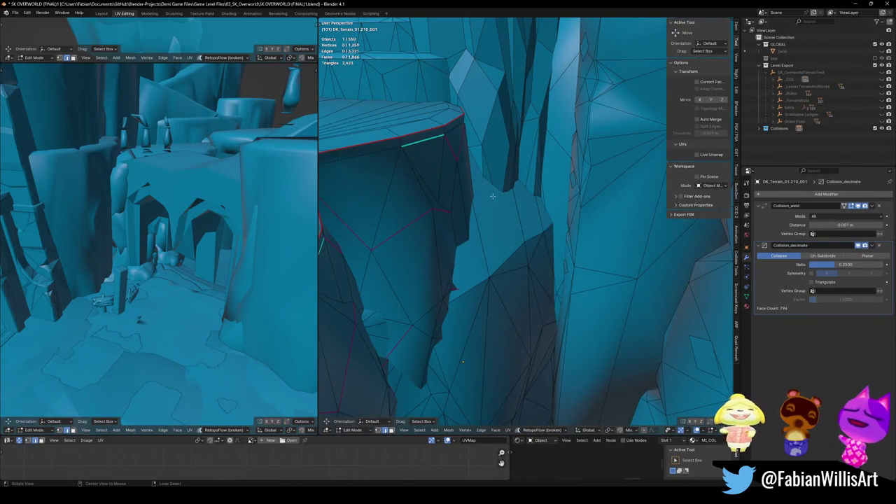
mouse_move(462, 204)
middle_down()
mouse_move(453, 264)
mouse_move(528, 243)
mouse_move(542, 220)
mouse_move(536, 237)
middle_up()
key(Tab)
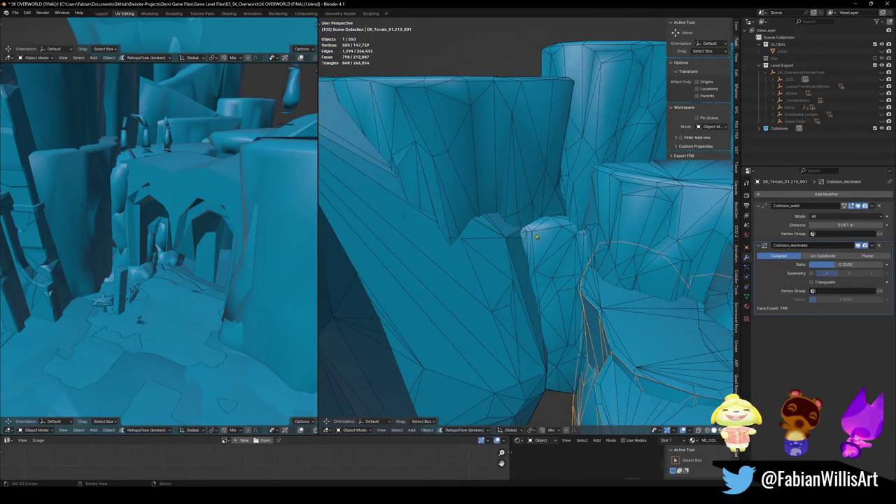
- Nudge an edge on DK_Terrain_01.172_001 into place and save the blend file
scroll(564, 228, up, 3)
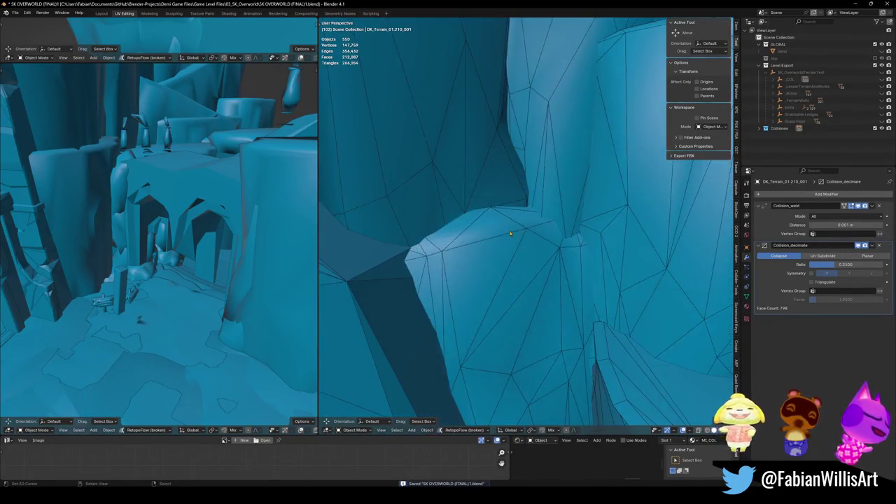
key(Tab)
drag(510, 233, 523, 226)
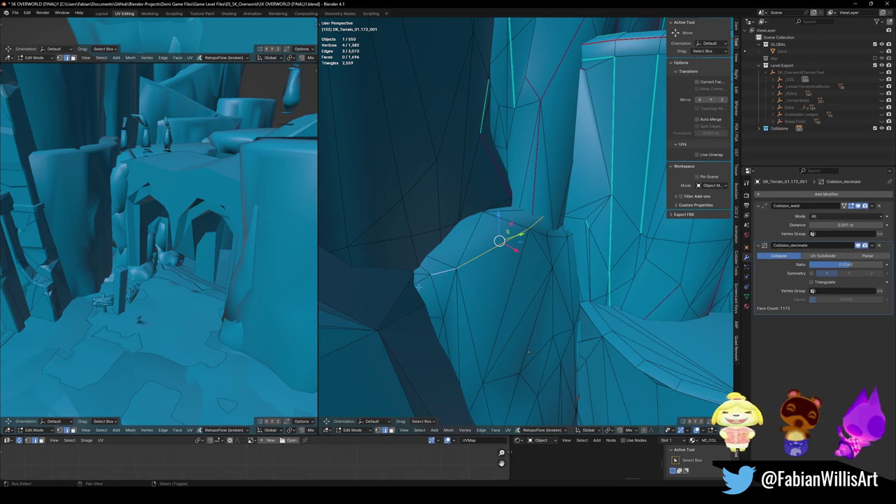
middle_drag(528, 352, 494, 373)
mouse_move(543, 195)
middle_down()
mouse_move(594, 249)
mouse_move(501, 313)
middle_up()
key(Tab)
key(ctrl+s)
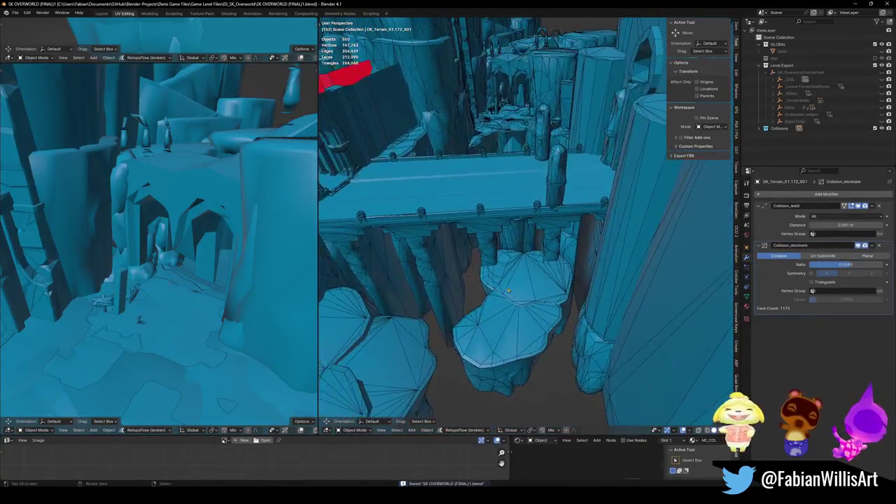
- Walk to the arched wall and open Plane.089_001 in Edit Mode
scroll(514, 136, up, 5)
mouse_move(514, 136)
middle_down()
mouse_move(585, 224)
mouse_move(539, 232)
middle_up()
key(shift+grave)
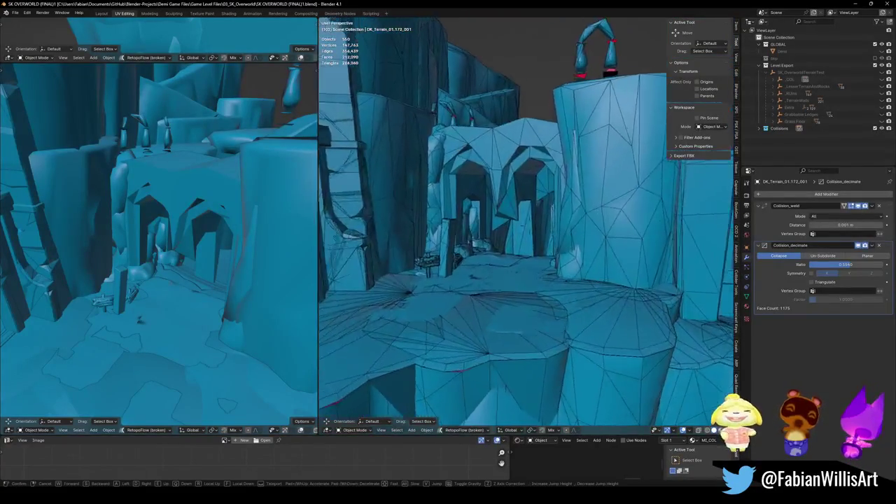
key(w)
key(w)
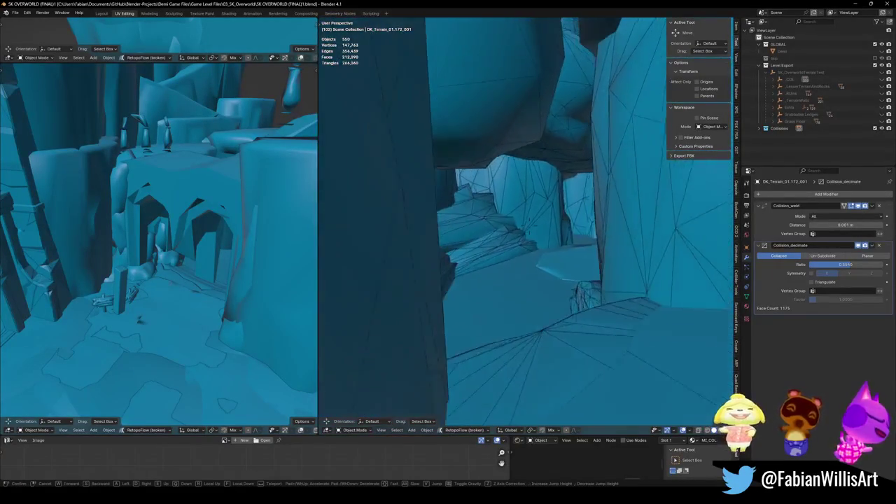
key(w)
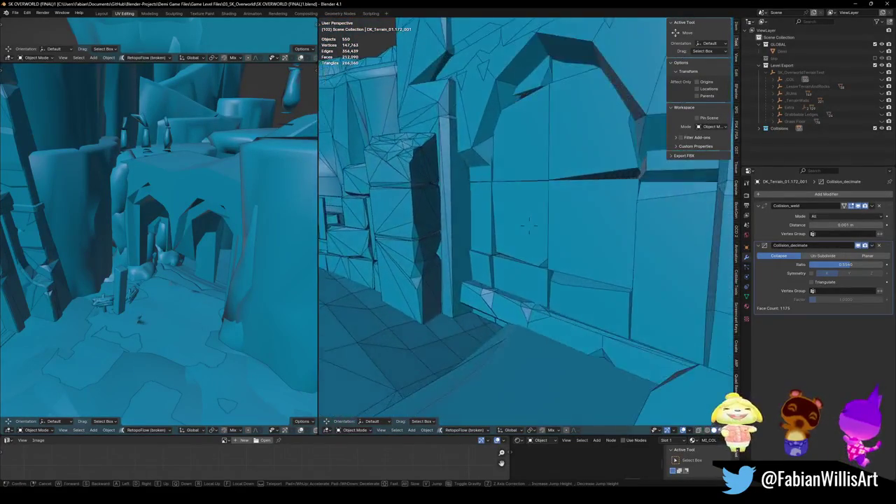
click(532, 270)
key(Tab)
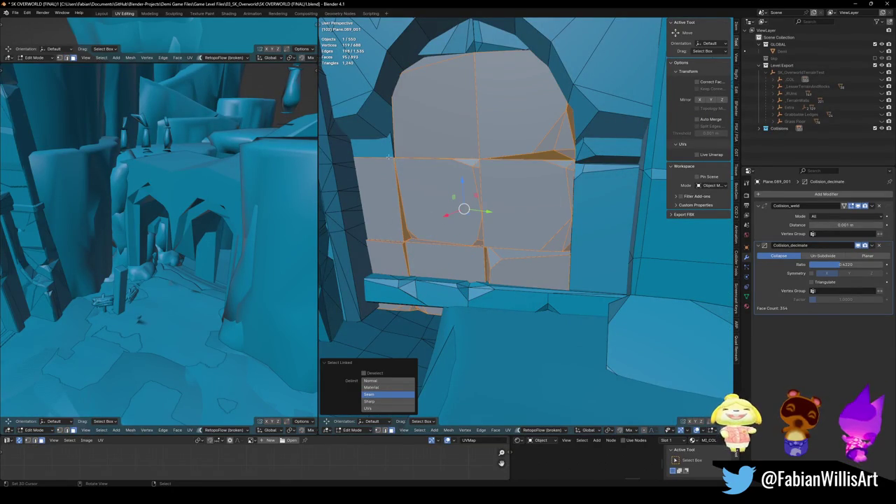
- Delete the selected faces filling the arch of Plane.089_001
scroll(484, 103, down, 3)
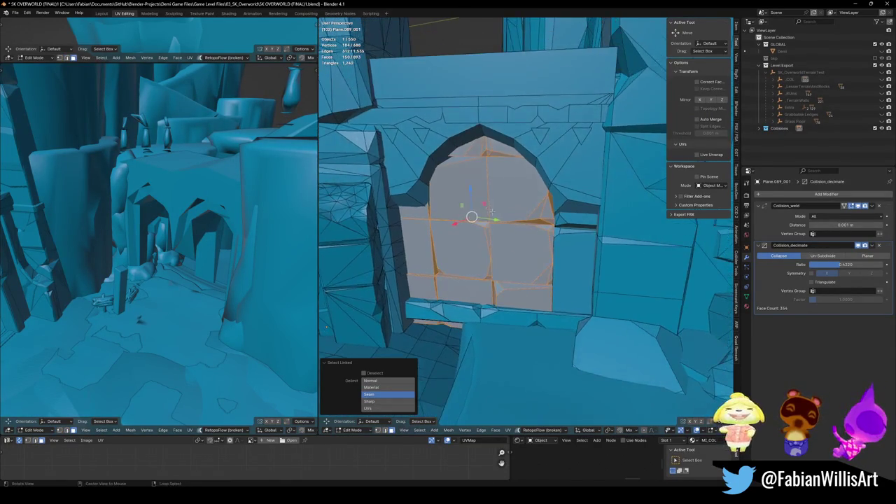
key(x)
click(461, 211)
- Select a face on the arch pillar and start moving it, then cancel the move
mouse_move(462, 211)
middle_down()
mouse_move(535, 260)
mouse_move(559, 308)
middle_up()
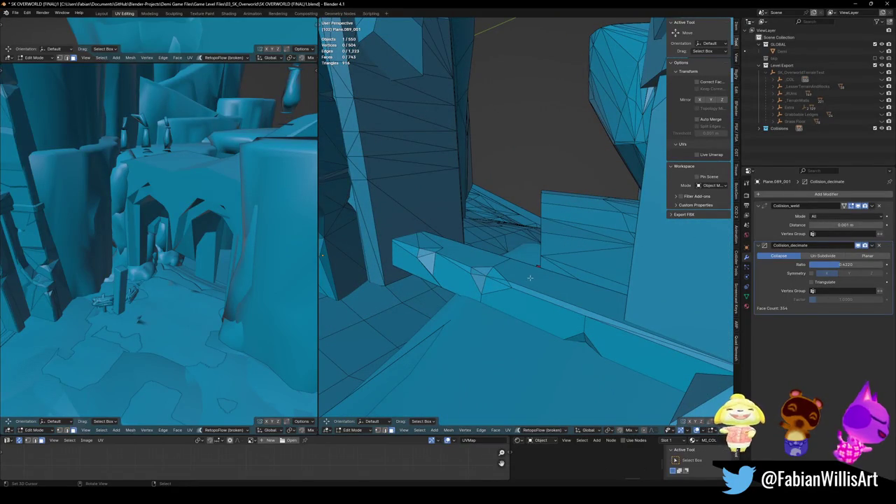
middle_drag(530, 278, 498, 151)
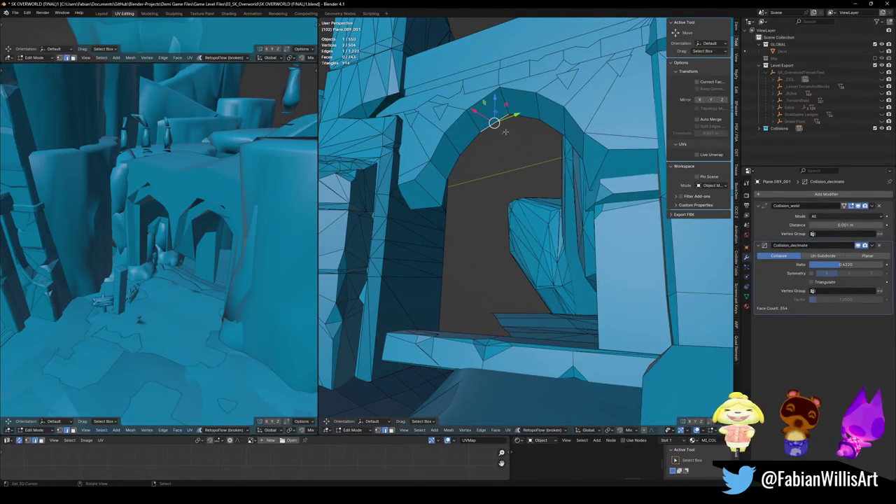
click(505, 297)
mouse_move(506, 297)
middle_down()
mouse_move(516, 224)
mouse_move(530, 266)
middle_up()
click(499, 260)
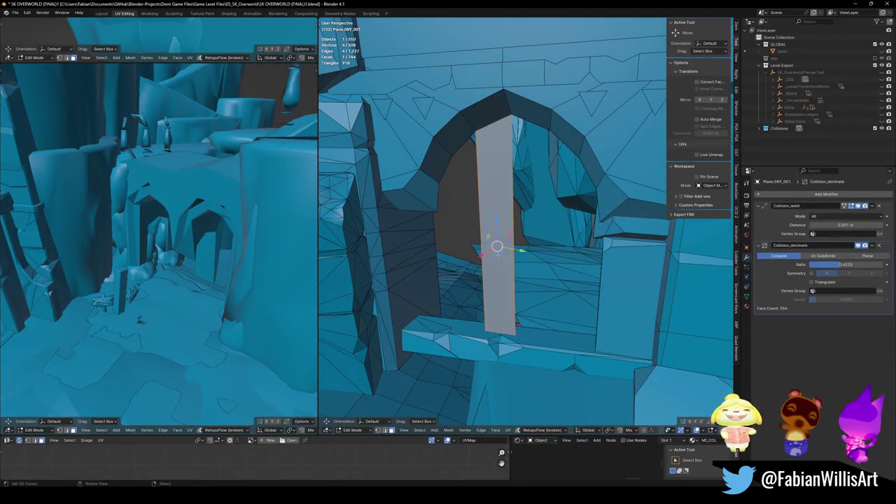
right_click(614, 306)
middle_drag(613, 306, 569, 292)
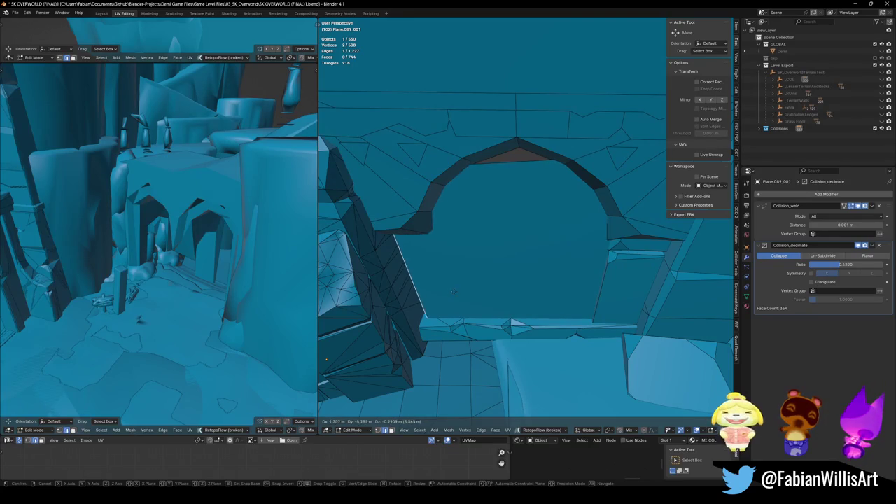
- Push the face filling the arch opening along its normal to block the archway
click(460, 290)
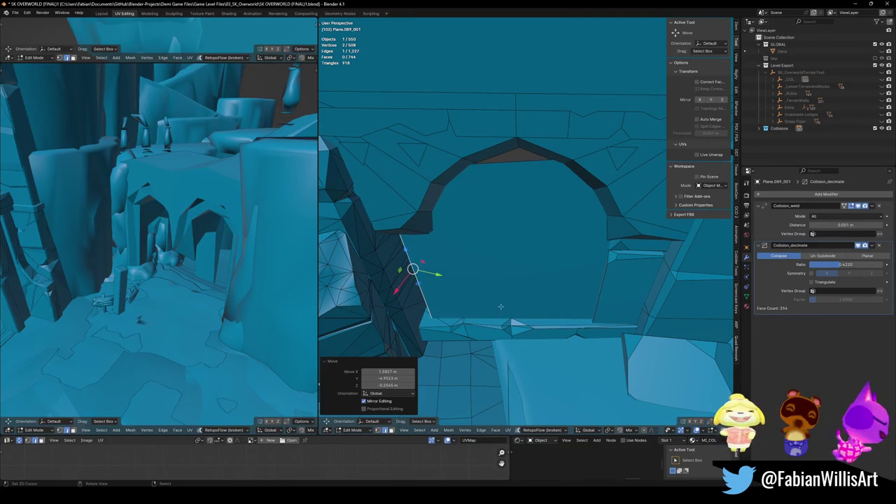
key(ctrl+z)
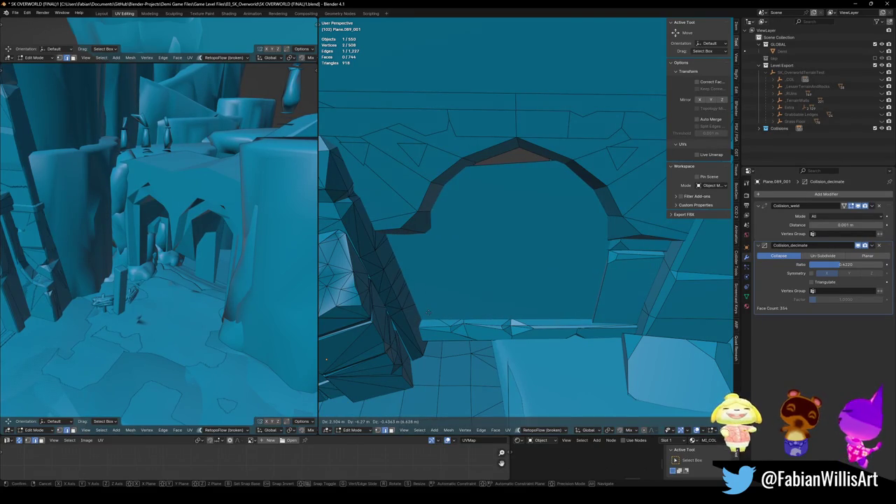
click(429, 313)
click(517, 294)
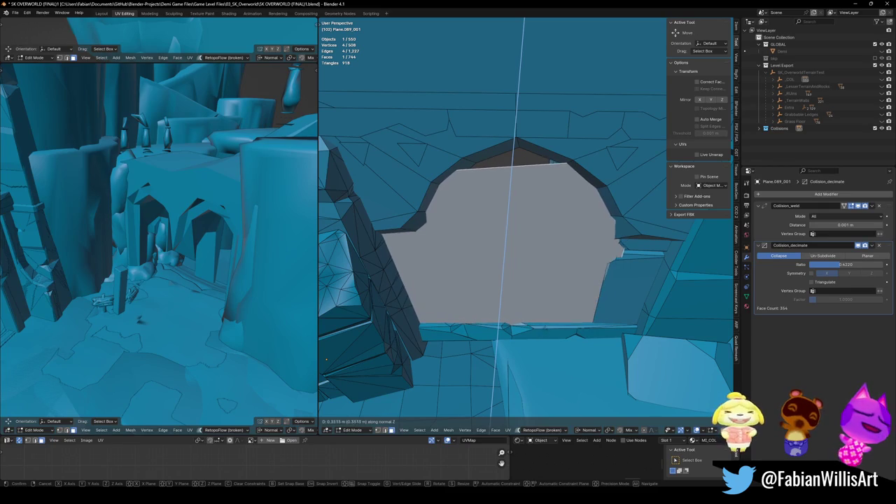
click(500, 270)
key(alt+a)
middle_drag(500, 270, 545, 300)
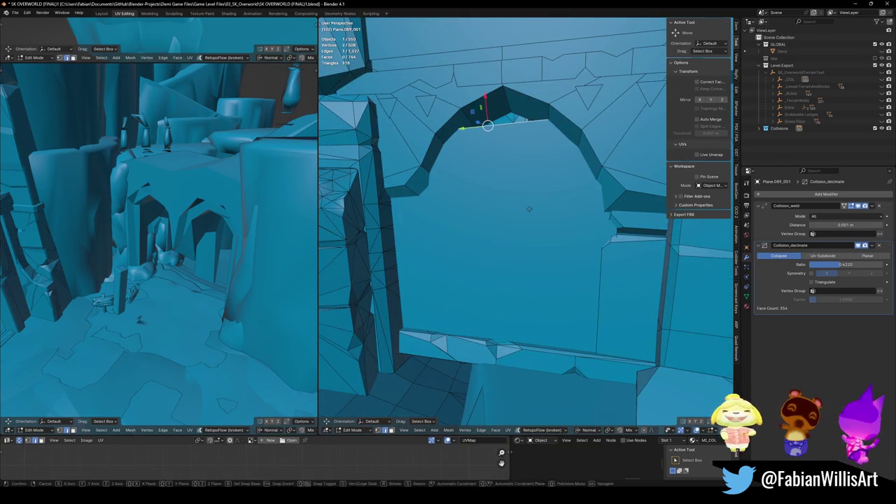
- Slide an edge along the arch wall to tidy the arch shape
key(g)
key(g)
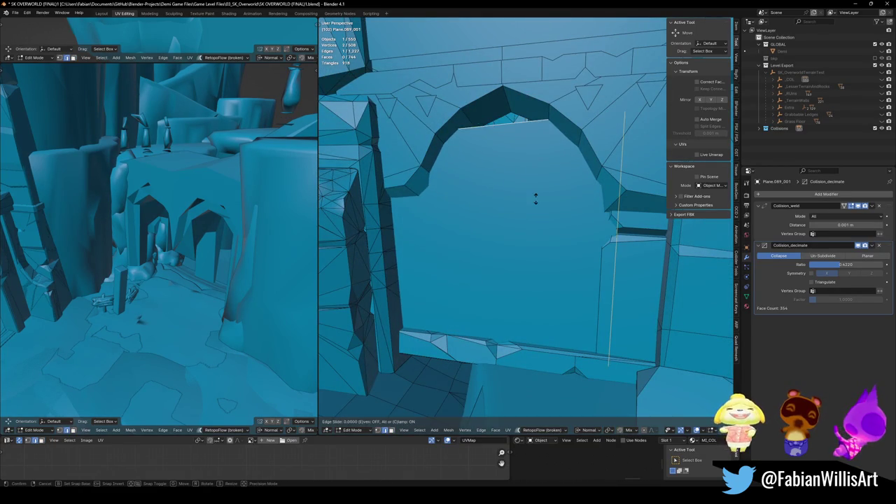
click(534, 161)
mouse_move(534, 161)
middle_down()
mouse_move(495, 254)
mouse_move(518, 272)
mouse_move(500, 282)
mouse_move(549, 271)
mouse_move(573, 313)
middle_up()
- Save the scene in Object Mode, then open terrain piece DK_Terrain_03.338_001 for editing
key(ctrl+s)
key(Tab)
middle_drag(553, 269, 502, 290)
key(ctrl+s)
mouse_move(570, 262)
middle_down()
mouse_move(528, 301)
mouse_move(609, 329)
mouse_move(609, 353)
mouse_move(564, 267)
mouse_move(543, 266)
mouse_move(472, 44)
middle_up()
click(539, 316)
key(Tab)
- Apply the modifiers on DK_Terrain_03.338_001 and add a cube inside its mesh
middle_drag(539, 315, 530, 323)
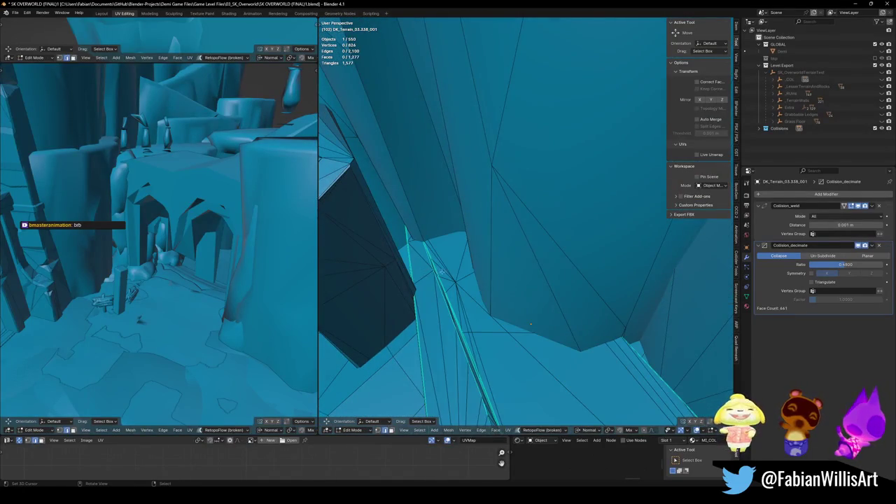
key(Tab)
key(ctrl+a)
key(ctrl+a)
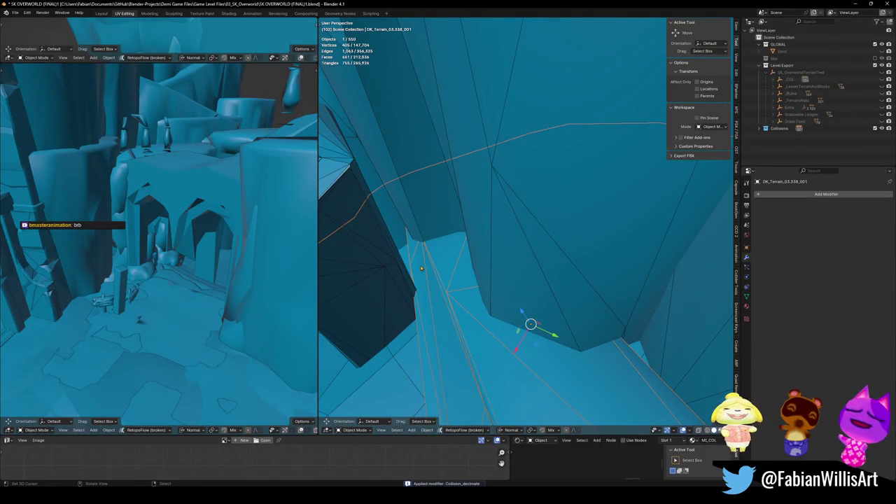
key(Tab)
key(a)
key(alt+a)
key(shift+a)
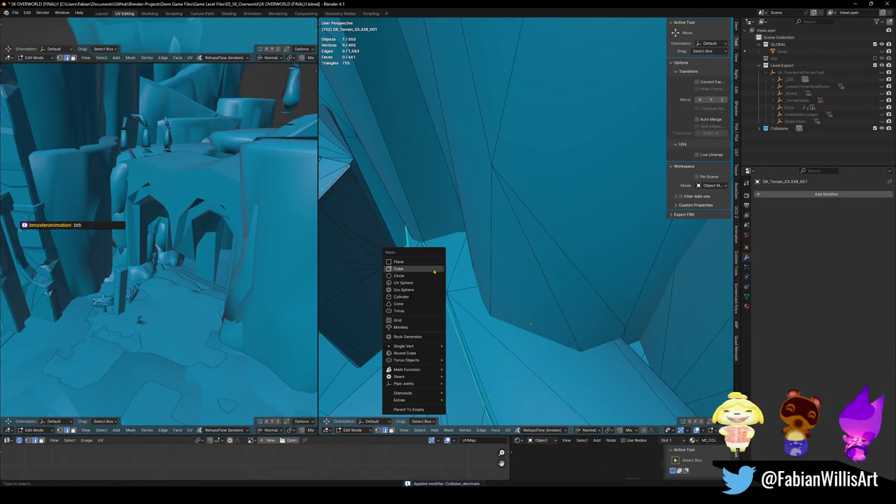
click(434, 269)
- Scale the cube, extrude it outward and move the block into the gap
key(s)
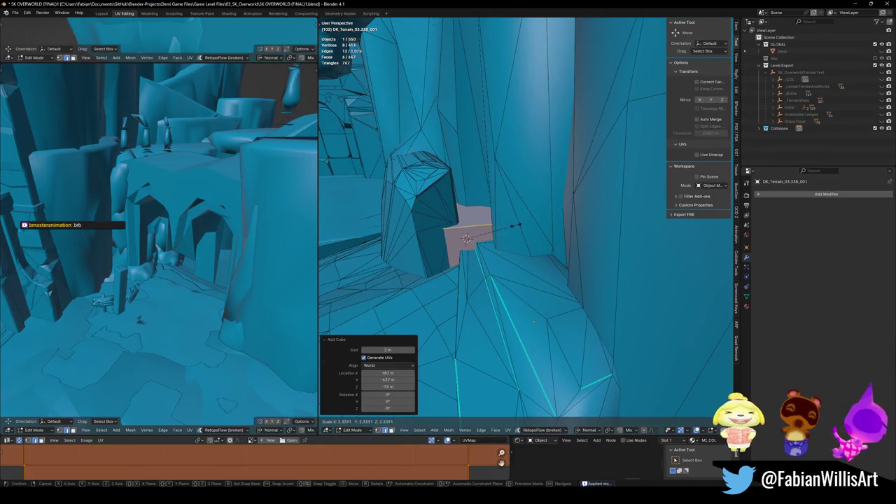
click(515, 225)
mouse_move(516, 225)
middle_down()
mouse_move(528, 310)
mouse_move(535, 243)
mouse_move(540, 264)
mouse_move(487, 239)
mouse_move(500, 182)
middle_up()
key(e)
click(529, 308)
key(g)
click(539, 264)
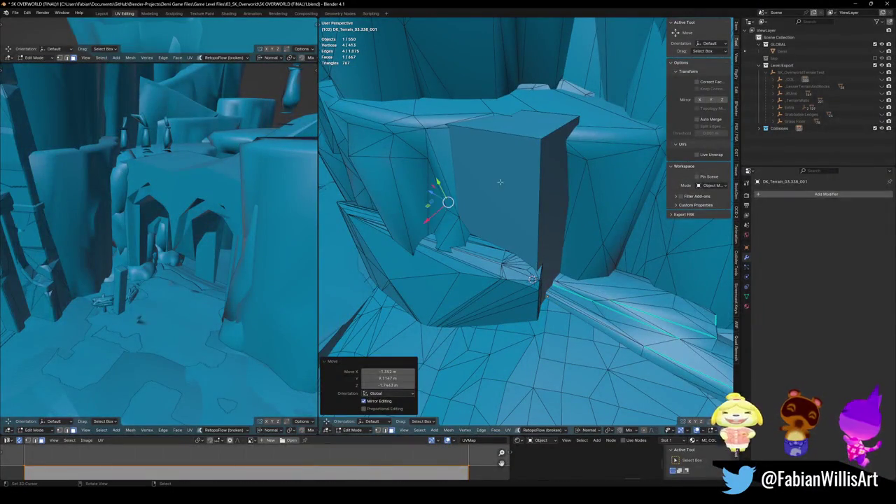
- Raise the block's top face vertically along Z
key(2)
click(490, 127)
key(3)
click(508, 141)
key(g)
key(z)
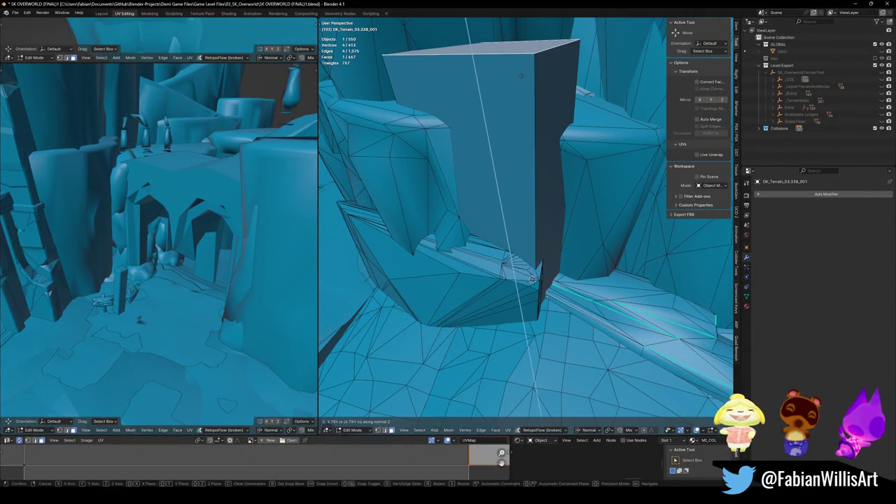
click(490, 210)
mouse_move(490, 210)
middle_down()
mouse_move(420, 209)
mouse_move(459, 237)
middle_up()
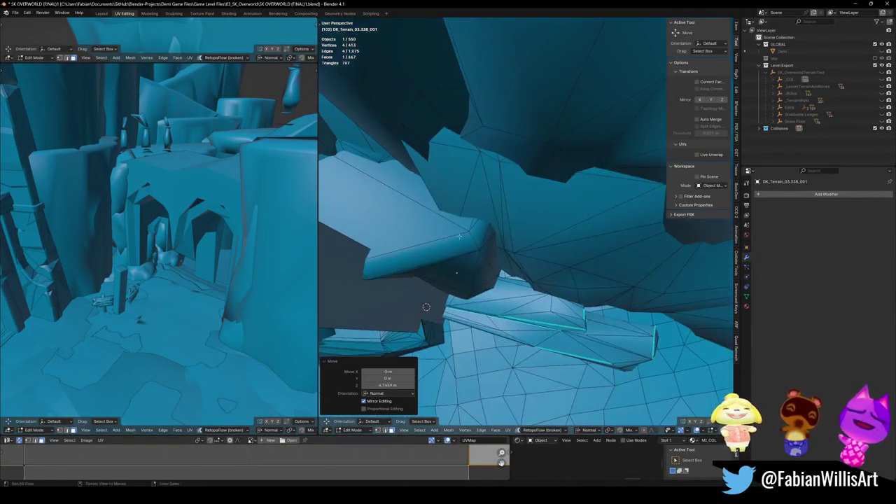
- Add a second blocking cube, position it and rotate it to match the rock
key(alt+a)
key(shift+a)
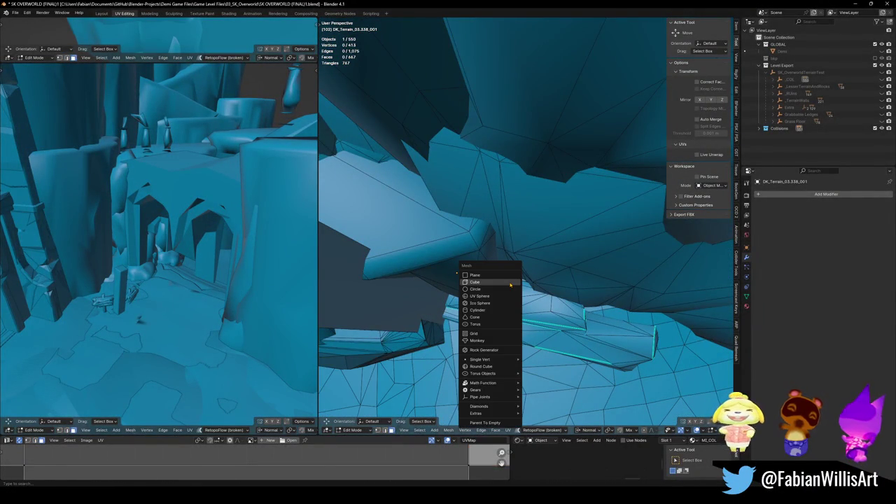
click(490, 281)
key(g)
click(508, 275)
middle_drag(456, 273, 456, 314)
key(r)
click(490, 266)
- Scale the second cube to 4.184 and slide it horizontally into place
key(s)
click(455, 299)
key(g)
key(shift+z)
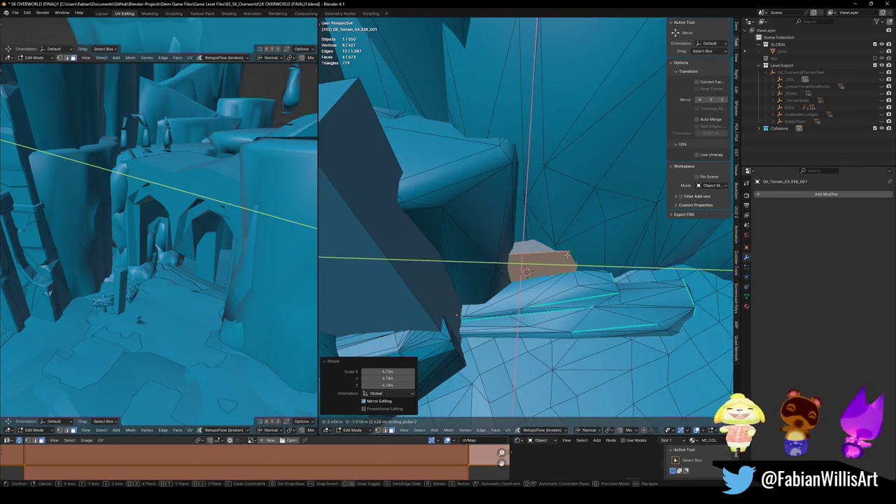
click(456, 314)
- Push one cube face out along Z to meet the rock, then save the scene
click(530, 253)
key(g)
key(z)
key(z)
mouse_move(490, 294)
middle_down()
mouse_move(452, 329)
mouse_move(559, 253)
mouse_move(511, 294)
mouse_move(528, 235)
mouse_move(592, 258)
middle_up()
click(451, 338)
key(alt+a)
key(ctrl+s)
- Unhide all objects and generate a collider mesh for terrain piece DK_Terrain_03.355
key(Tab)
key(alt+h)
click(523, 250)
key(shift+c)
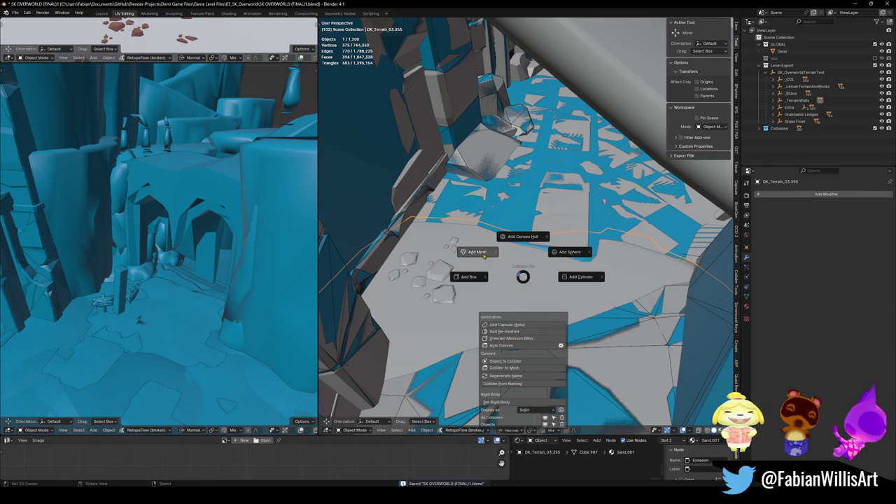
click(485, 274)
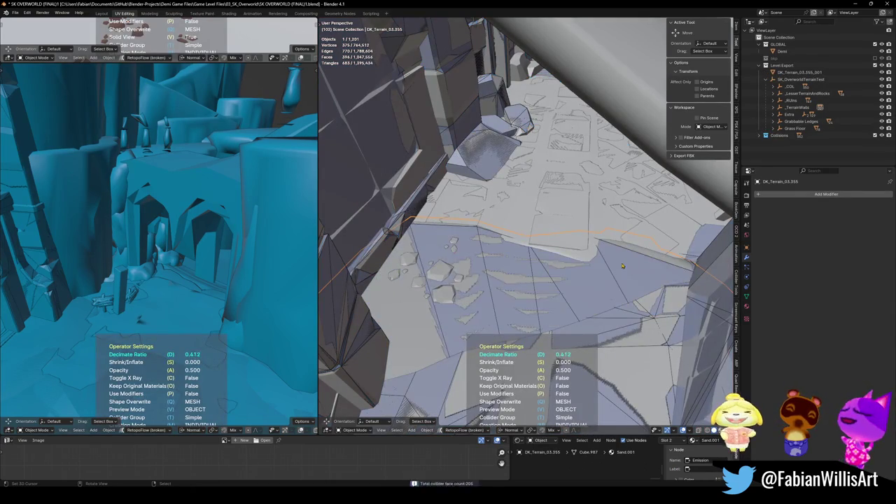
click(574, 275)
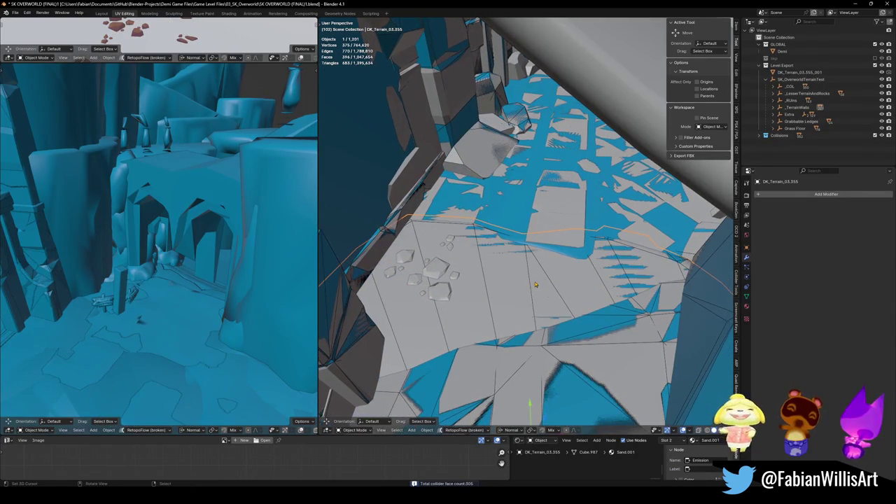
- Move the object into the Collisions collection, then delete an overlapping duplicate and undo it
key(m)
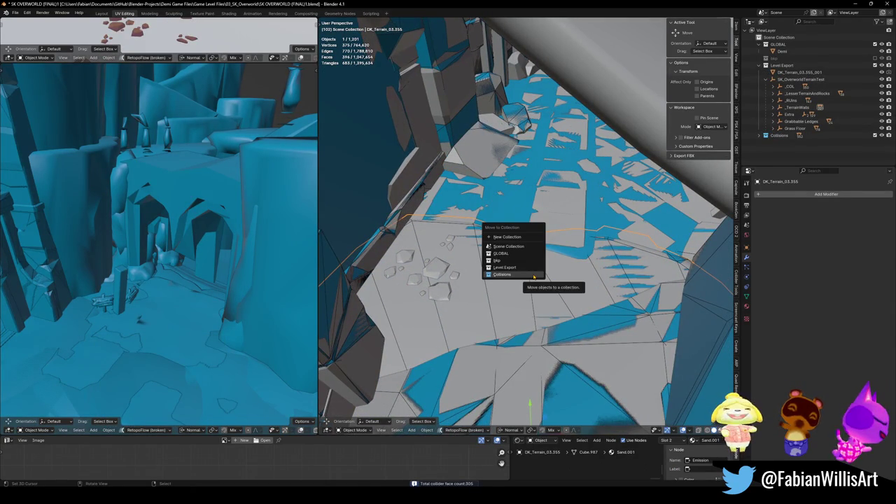
click(502, 274)
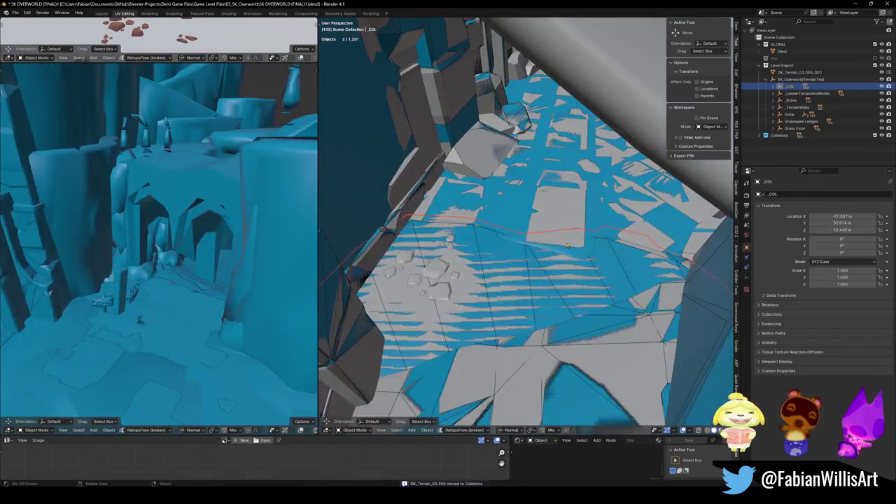
click(541, 268)
click(522, 269)
key(Delete)
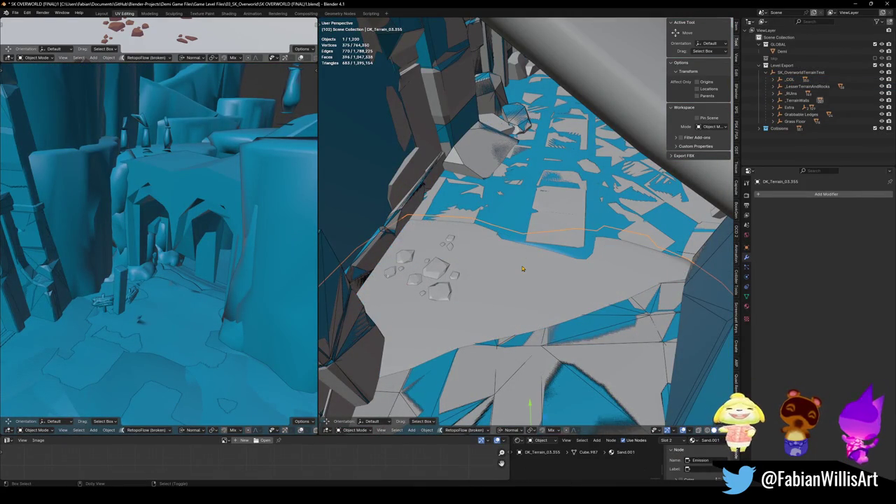
key(ctrl+z)
- Move collider DK_Terrain_03.355.001 into Collisions and parent it to _COL, keeping transform
click(500, 250)
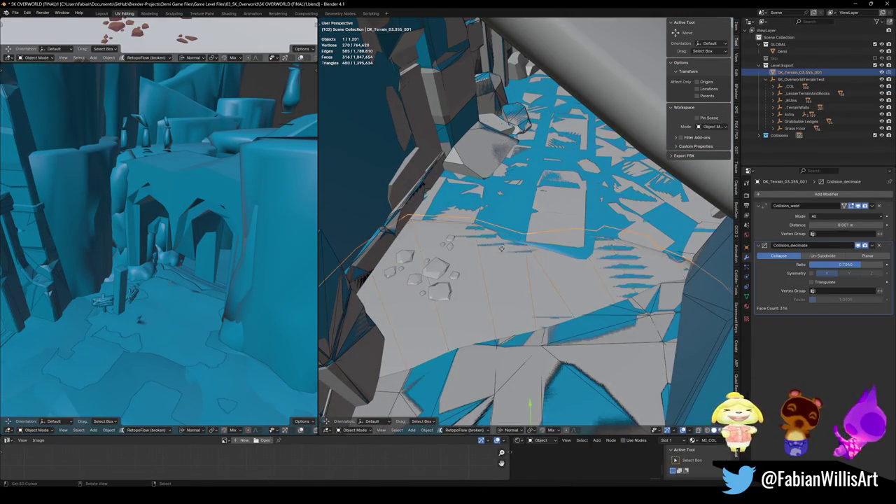
key(m)
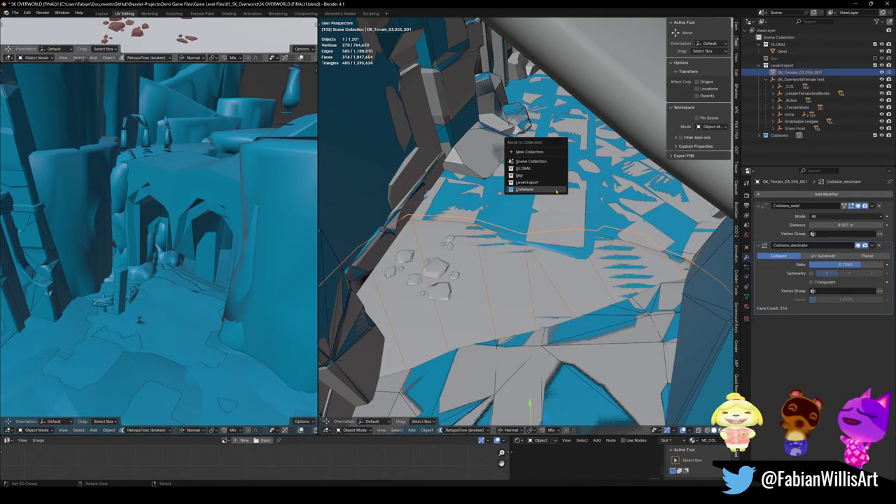
click(556, 191)
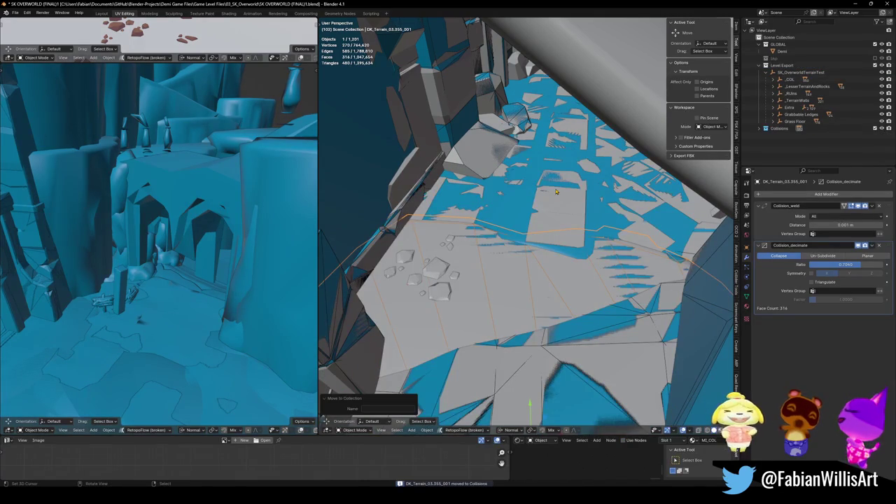
click(789, 79)
key(ctrl+p)
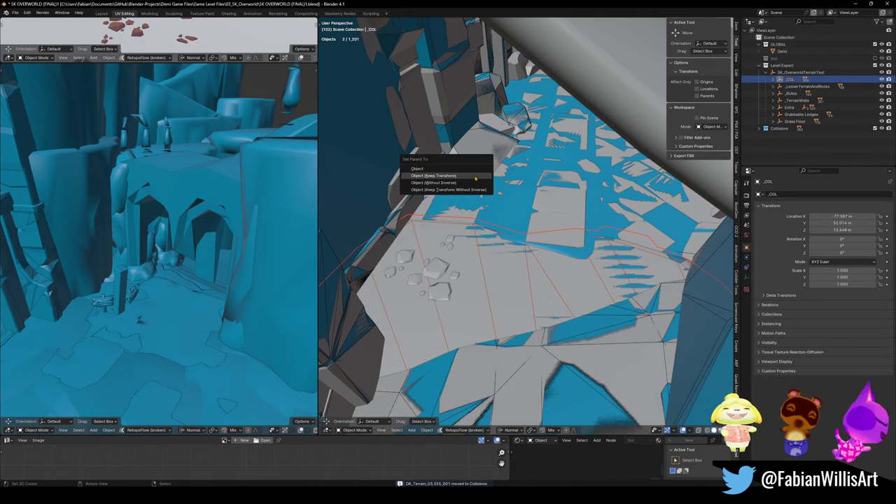
click(474, 178)
- Clear the selection, save the scene, and briefly check the Unity editor
key(alt+a)
key(ctrl+s)
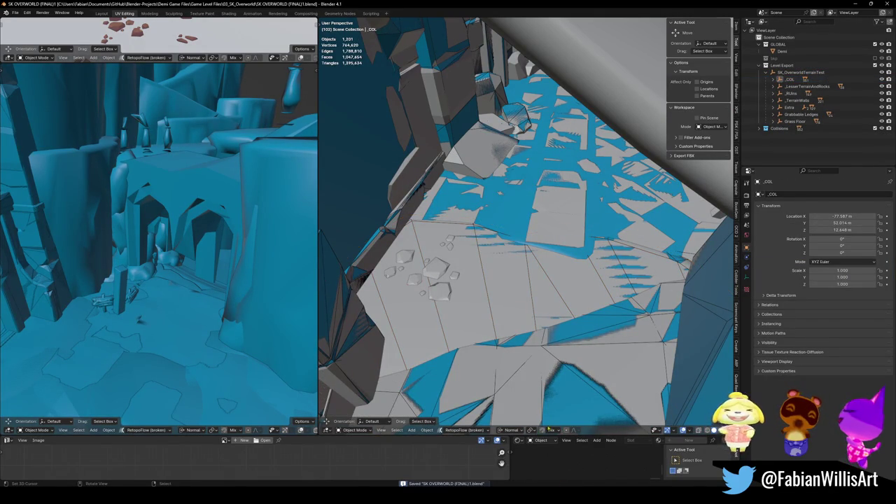
key(alt+Tab)
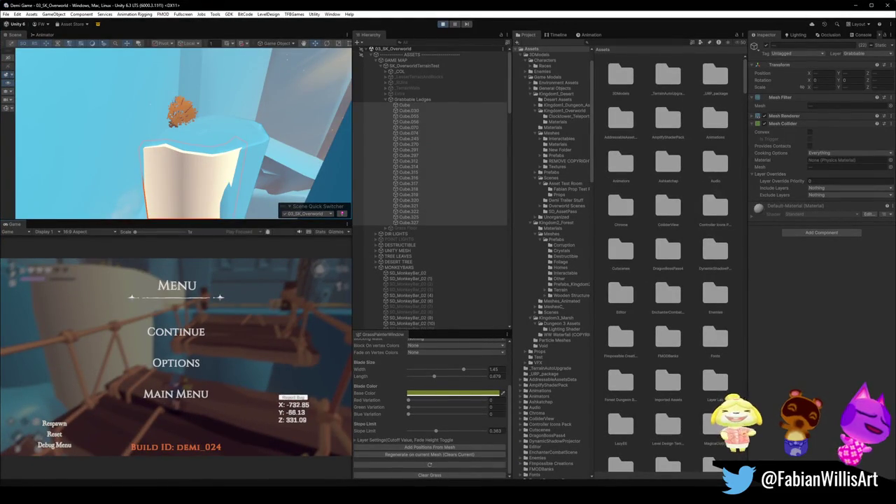
key(alt+Tab)
- Select ground plane Plane.001 and start walk navigation to inspect the level
click(522, 195)
key(q)
key(shift+grave)
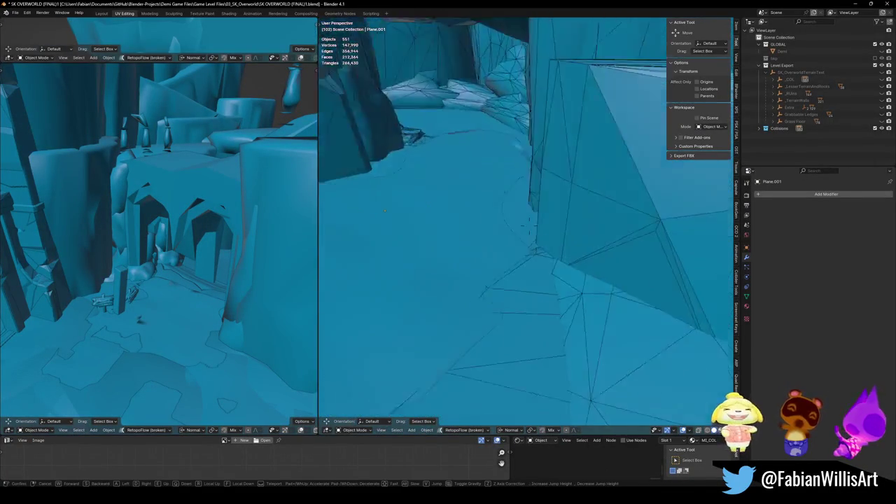
key(w)
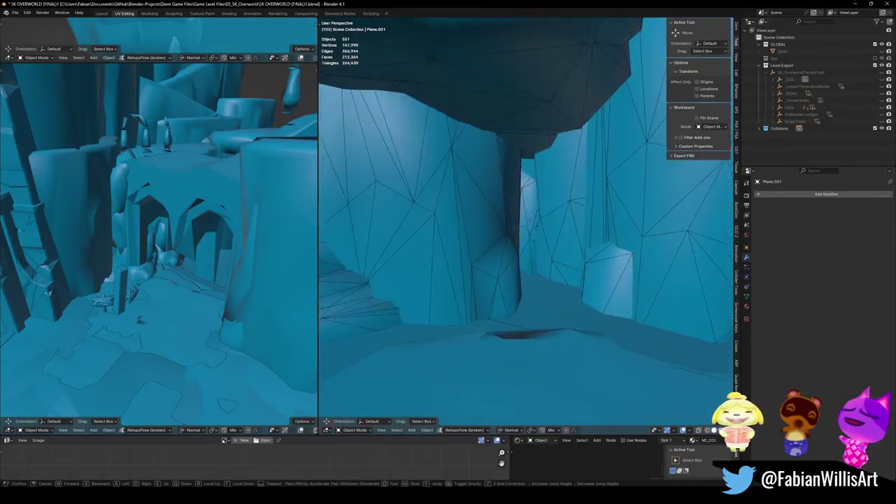
key(w)
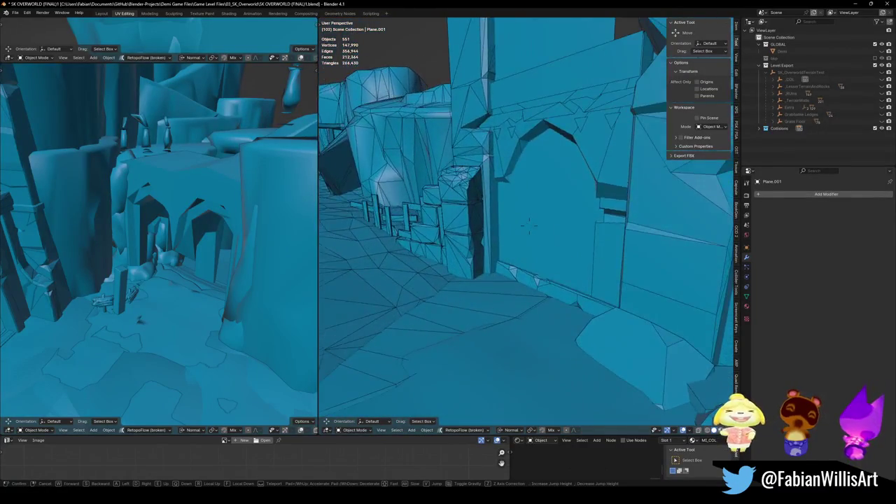
key(w)
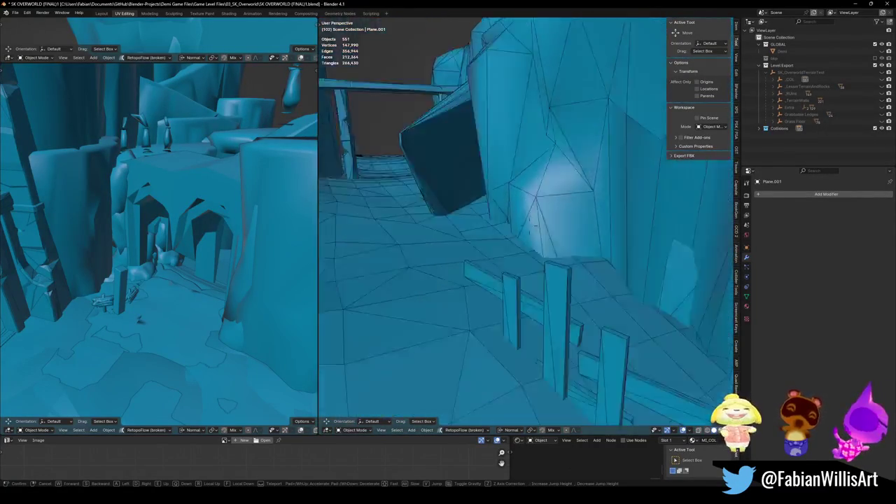
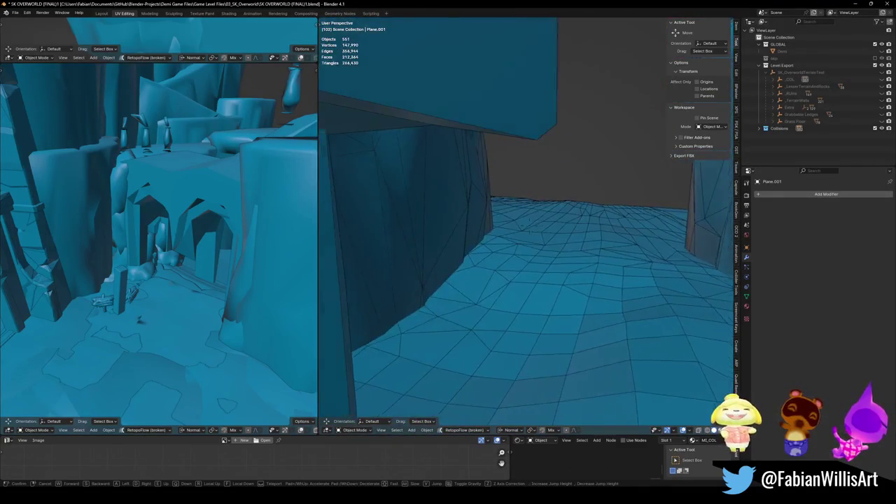
- Unhide and save the level, walk through to check colliders, then rehide and pick the arch wall collider
key(alt+h)
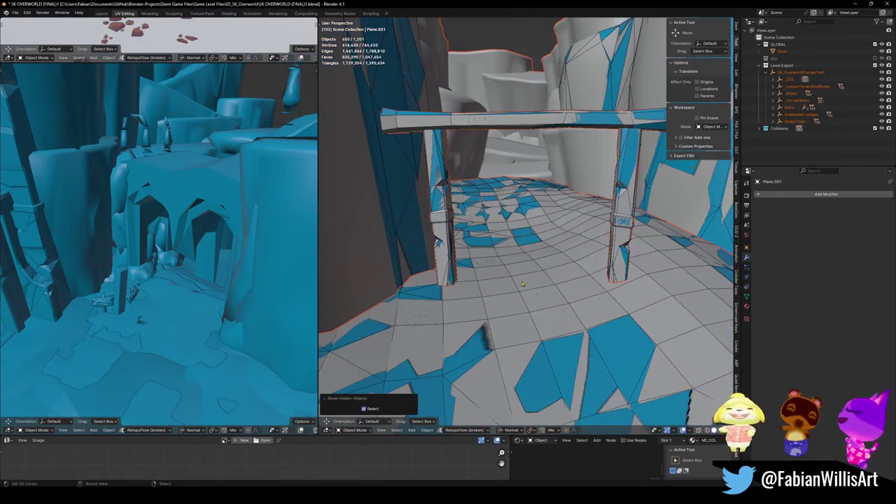
key(ctrl+s)
key(shift+grave)
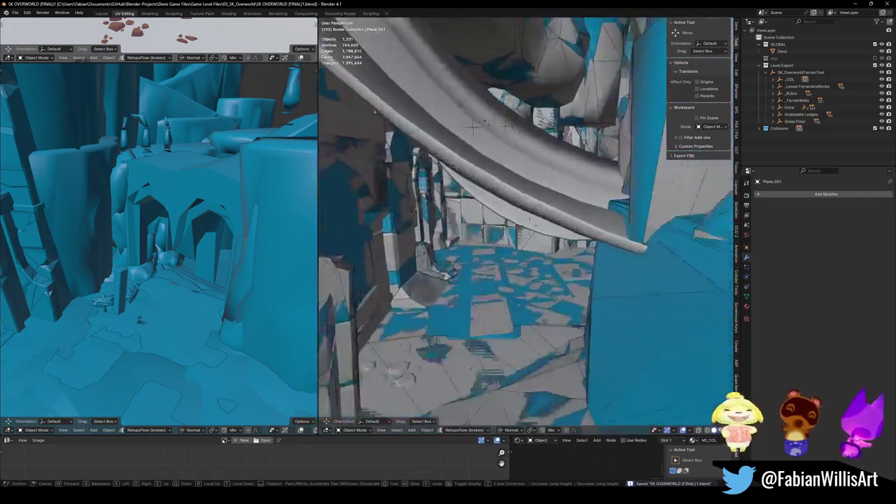
key(w)
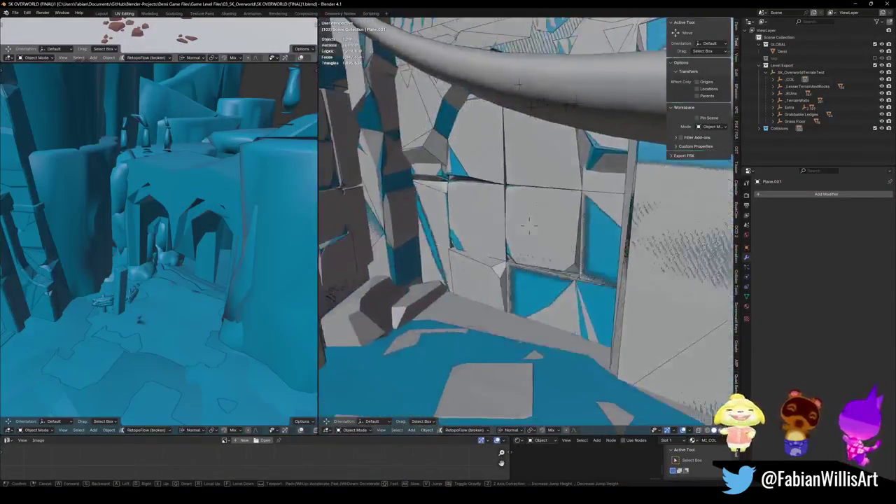
click(500, 301)
key(h)
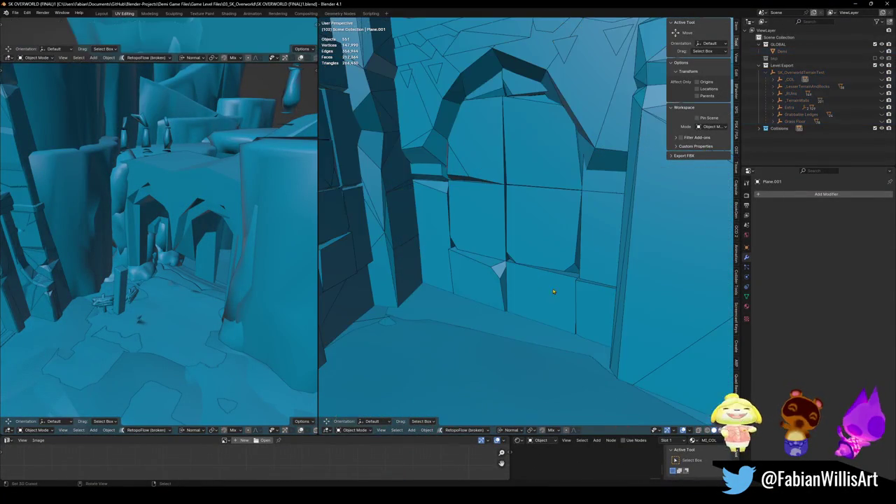
click(543, 272)
- In Edit Mode, delete the connected wall faces filling the arch
key(Tab)
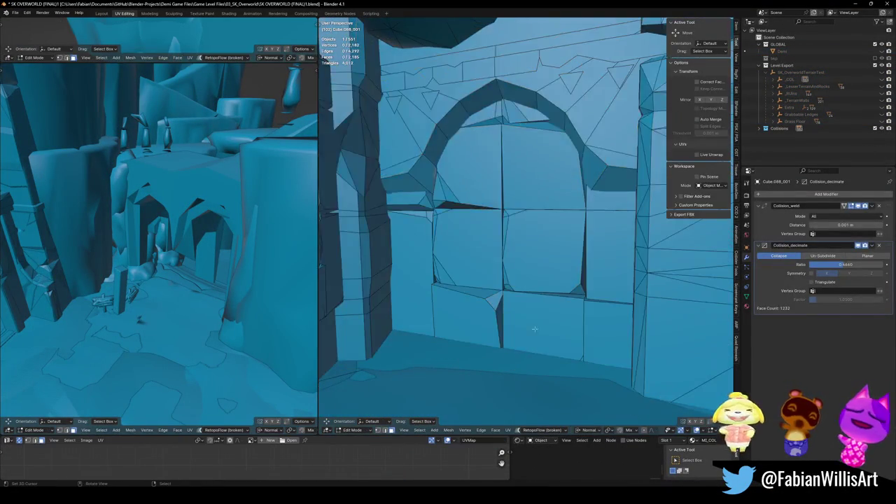
key(l)
key(l)
key(l)
key(l)
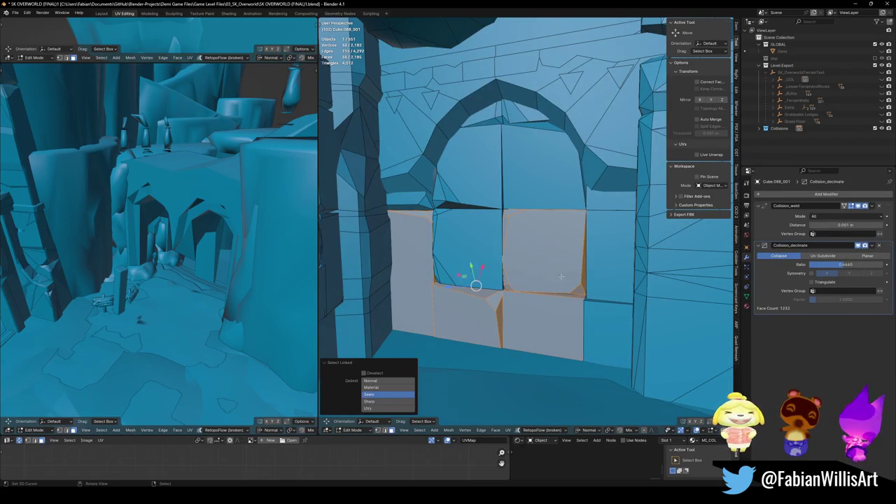
key(l)
key(l)
key(l)
key(l)
key(l)
key(l)
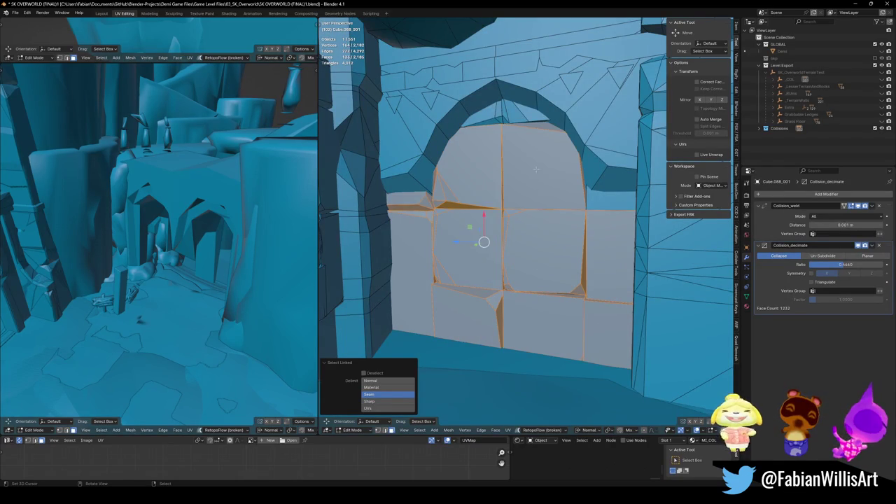
key(x)
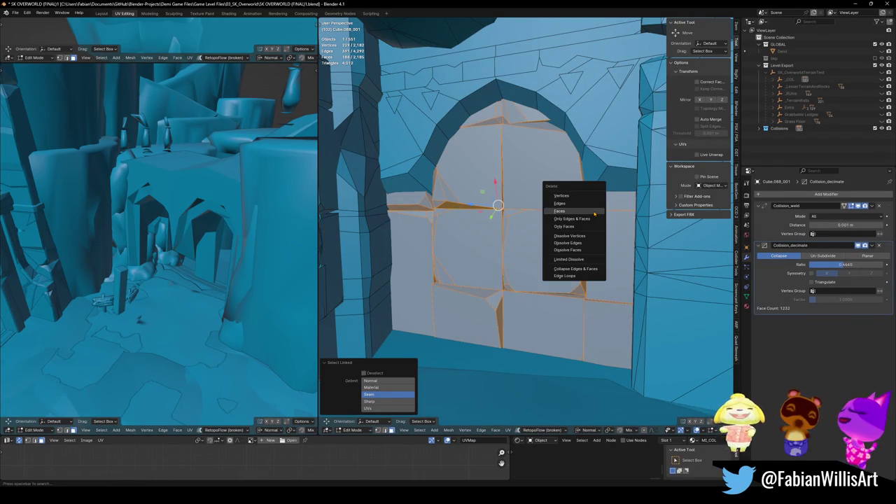
click(556, 202)
mouse_move(556, 201)
middle_down()
mouse_move(513, 250)
mouse_move(404, 211)
middle_up()
scroll(513, 250, down, 3)
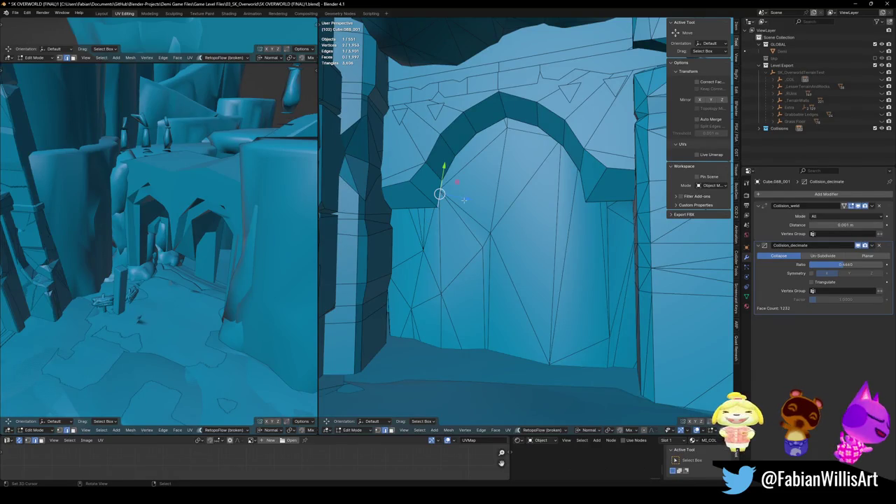
- Extrude the arch edge path straight down along Z to form a new wall
ctrl+click(551, 135)
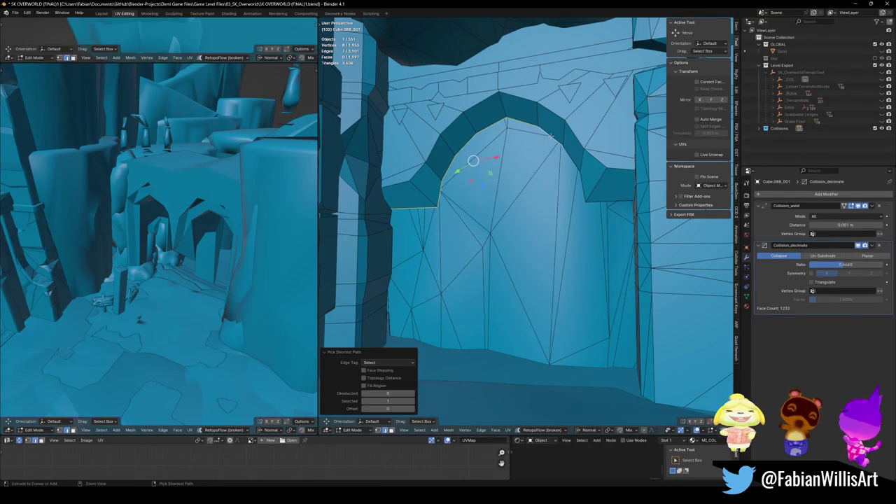
key(e)
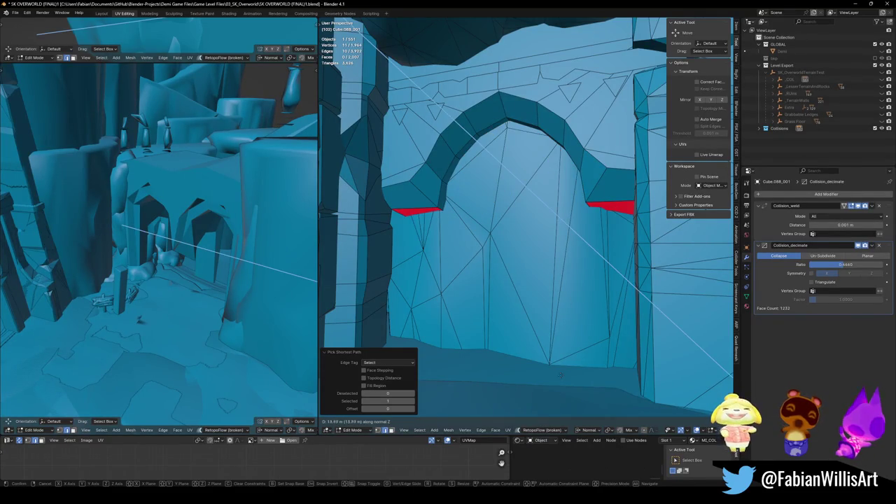
key(z)
click(582, 238)
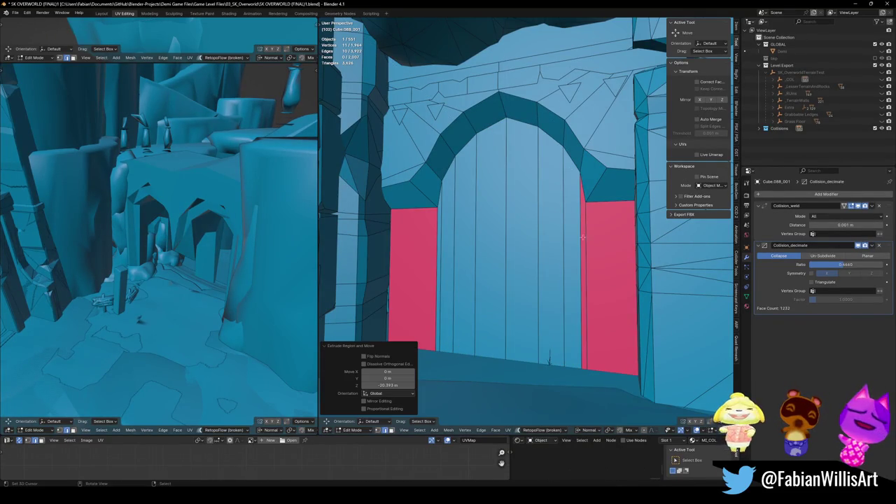
- Recalculate the doorway faces' normals and flip them to face outward
alt+click(456, 284)
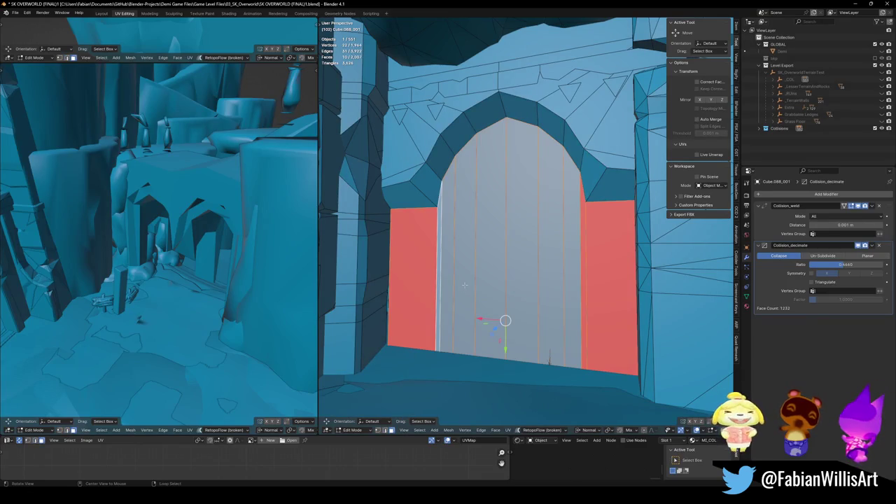
key(t)
key(t)
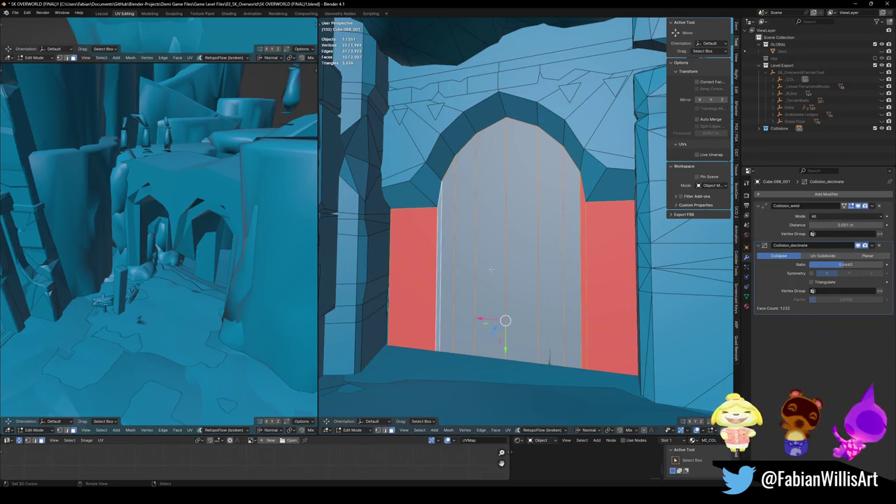
key(alt+n)
click(495, 304)
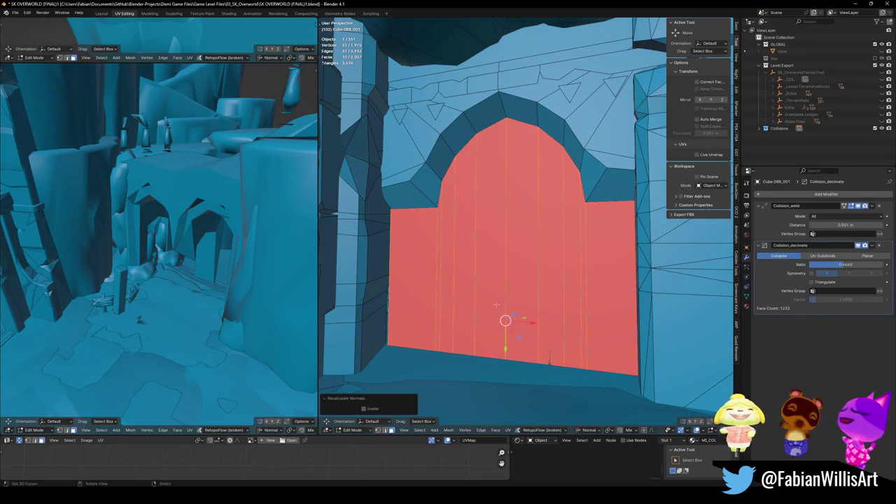
key(alt+n)
click(500, 286)
key(alt+a)
- Reposition a vertical doorway edge, then clear the mesh selection
click(387, 294)
key(g)
click(413, 269)
key(g)
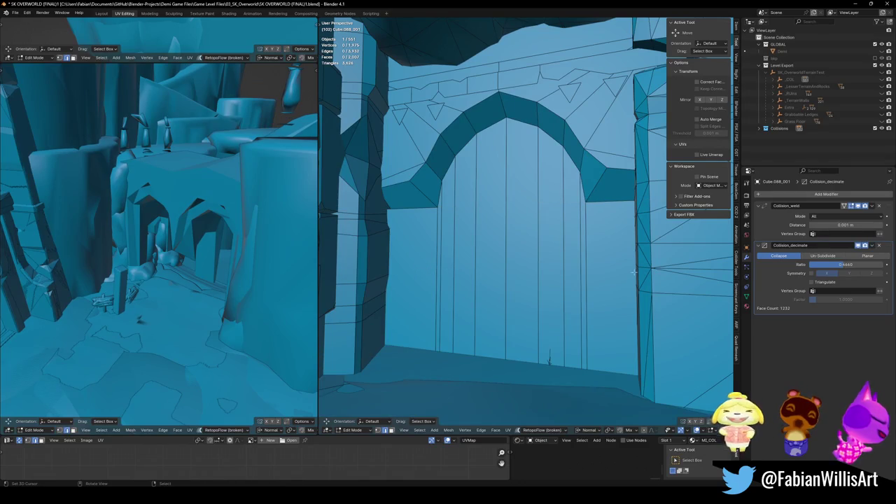
key(Escape)
key(alt+a)
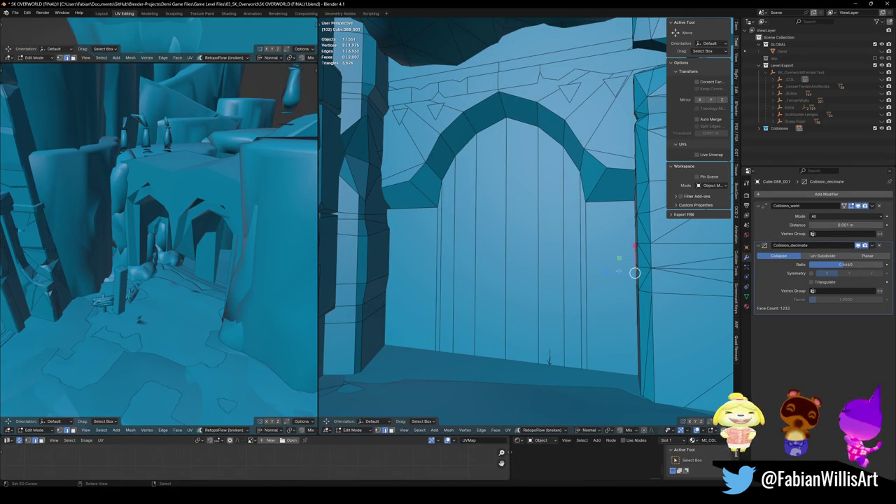
- Return to Object Mode and save the level file
scroll(617, 279, up, 5)
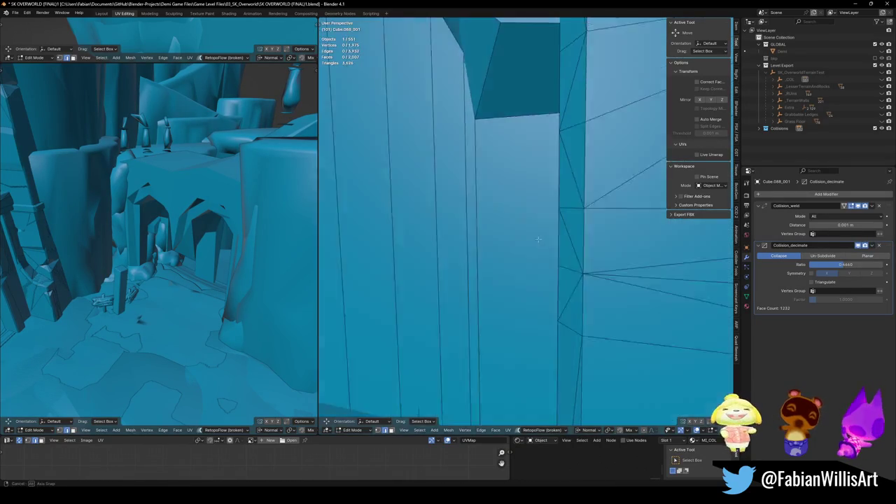
scroll(566, 259, down, 5)
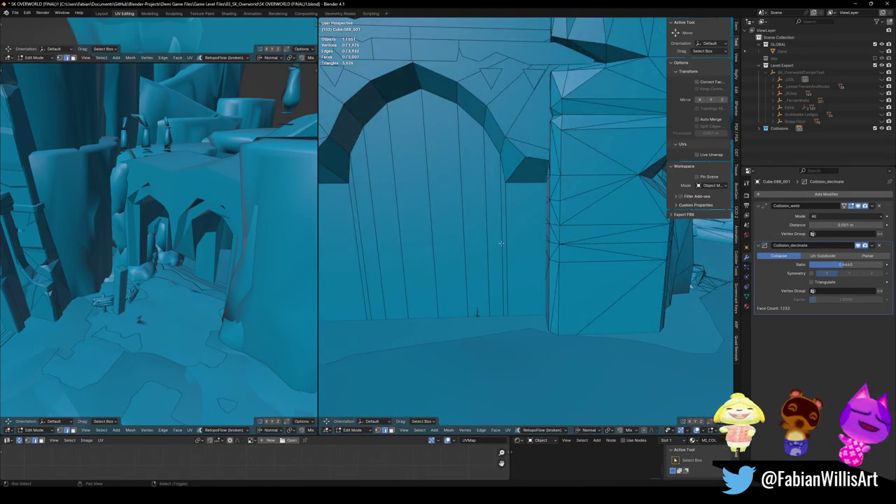
key(Tab)
scroll(555, 238, up, 5)
scroll(555, 238, down, 5)
key(ctrl+s)
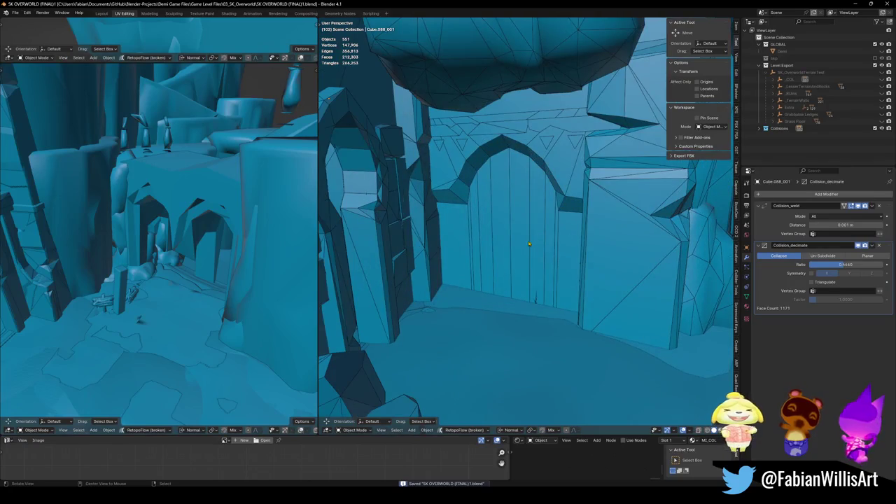
- Reveal the hidden level objects, deselect everything, and switch to Unity
key(alt+h)
scroll(548, 271, up, 5)
key(alt+a)
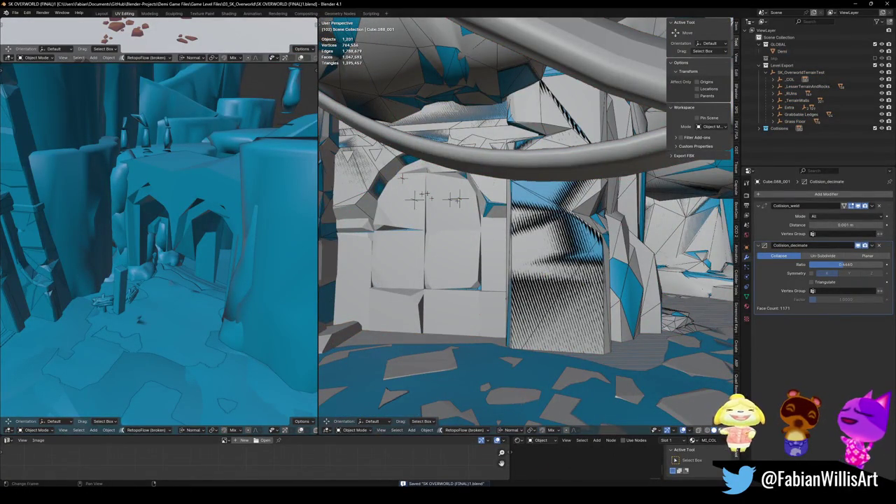
key(alt+Tab)
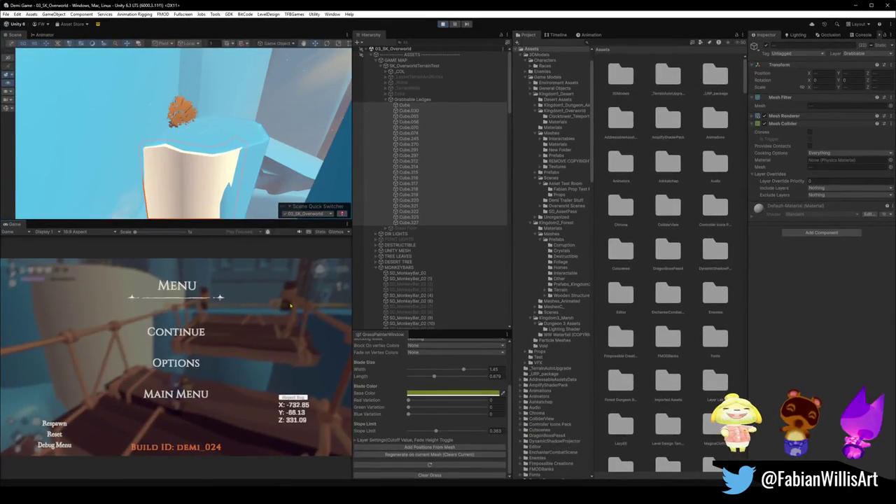
- Resume the game in fullscreen and run the character across the rope bridge
key(Escape)
key(F10)
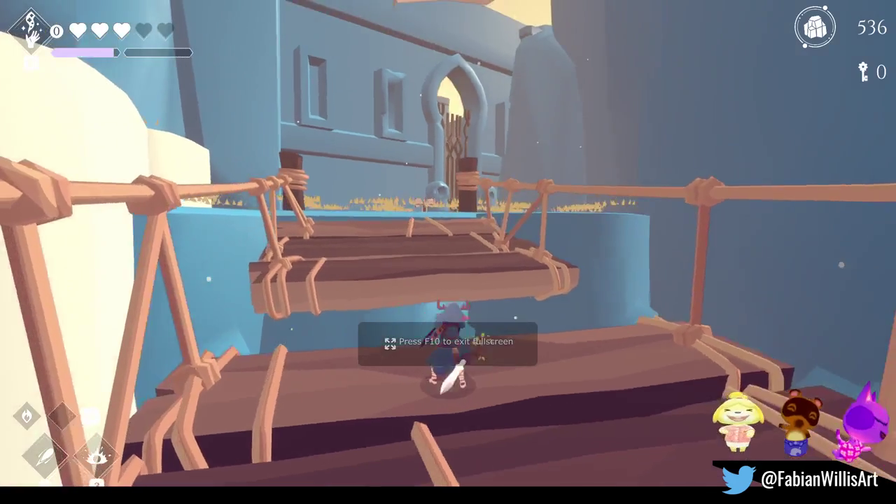
key(w)
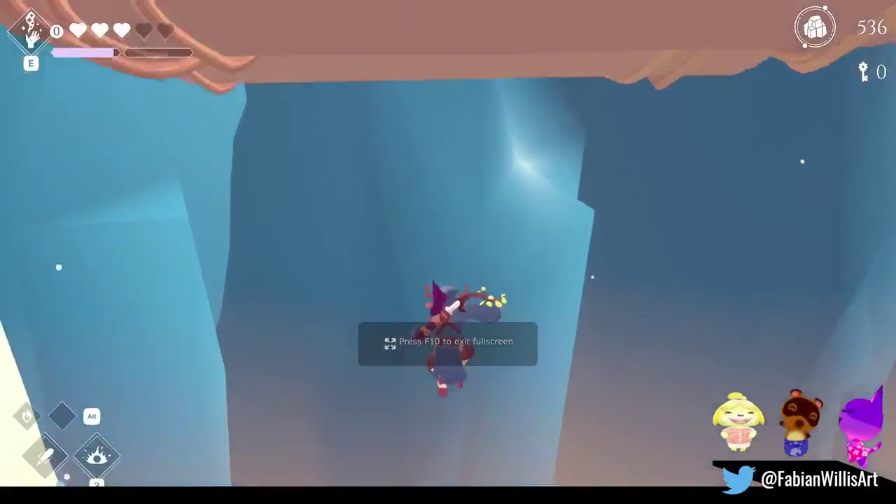
key(w)
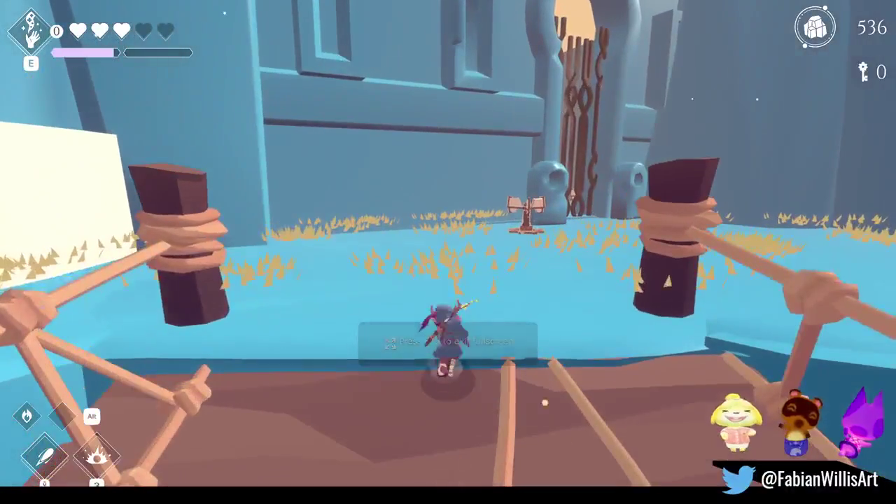
- Walk back onto the icy platform, pause the game, and exit fullscreen
key(s)
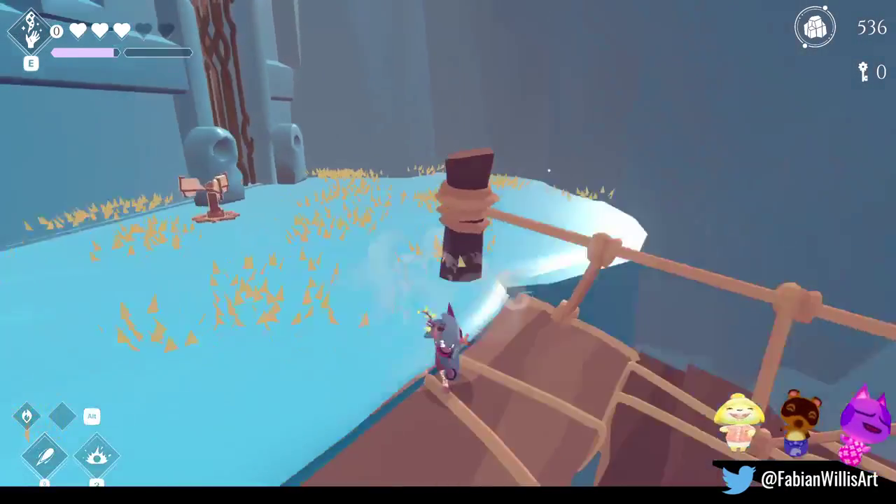
key(s)
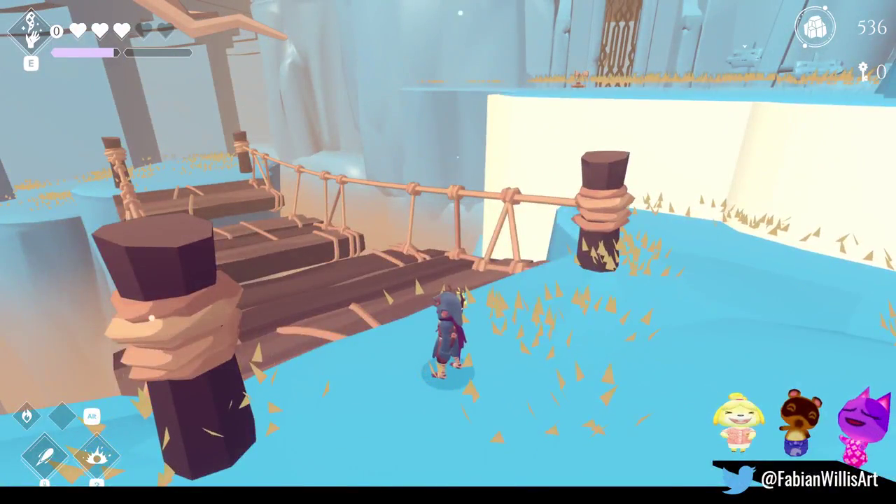
key(Escape)
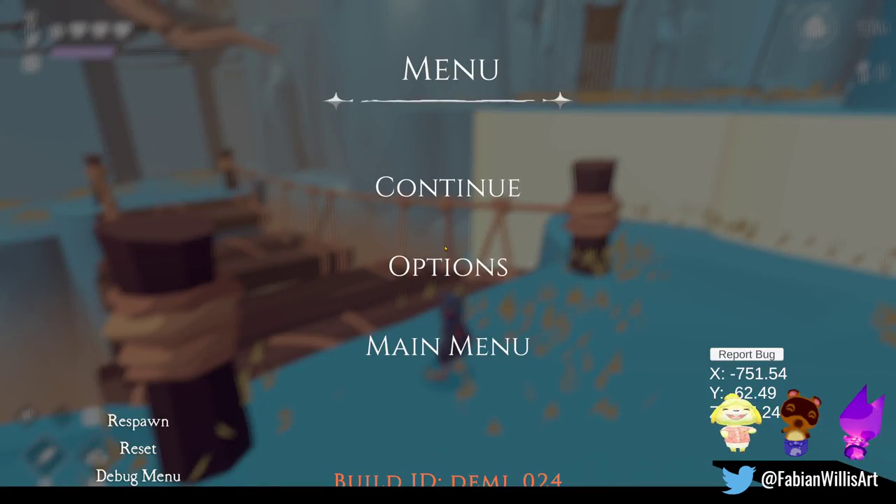
key(F11)
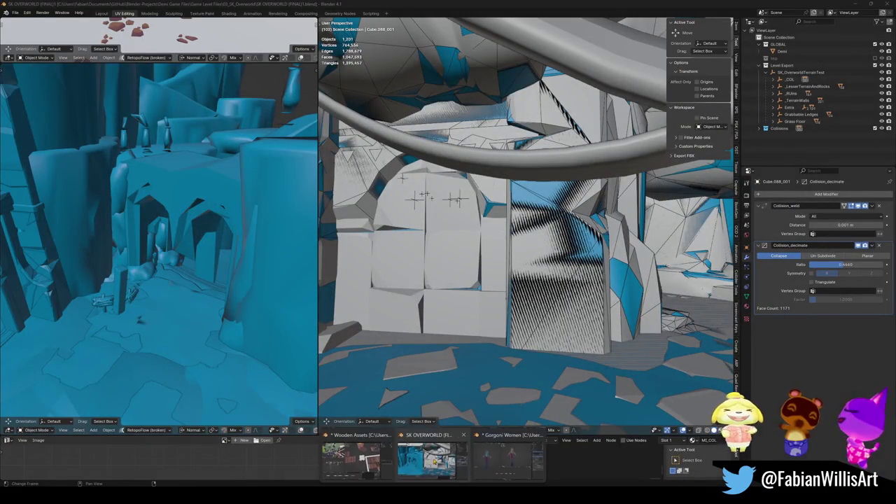
- Back in Blender, select and copy the rope bridge
mouse_move(426, 481)
click(490, 455)
middle_drag(510, 210, 567, 199)
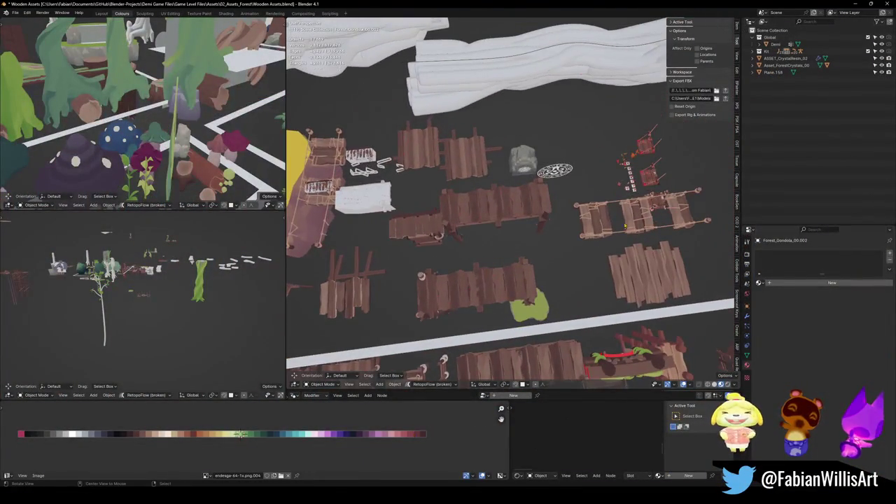
mouse_move(566, 198)
middle_down()
mouse_move(539, 238)
mouse_move(523, 229)
middle_up()
click(528, 252)
key(ctrl+c)
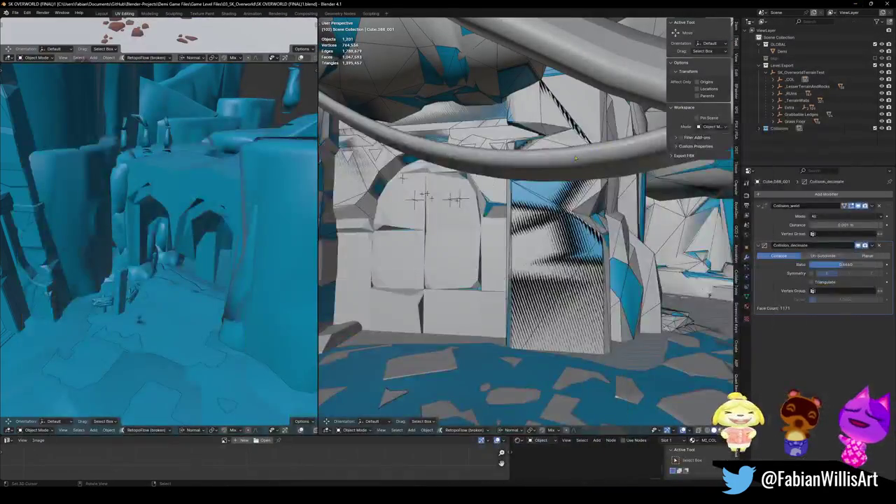
- Zoom to the stone arch and move its collision mesh faces along a locked axis
middle_drag(463, 268, 490, 266)
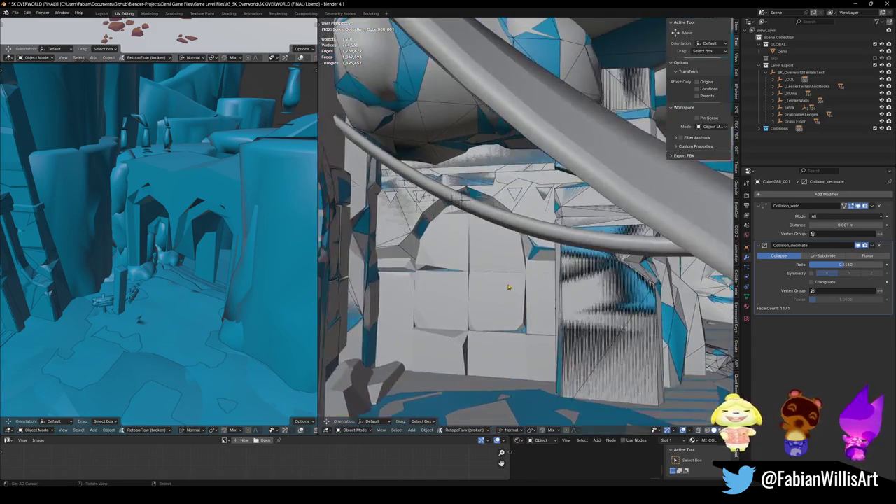
scroll(551, 266, up, 4)
middle_drag(552, 265, 473, 254)
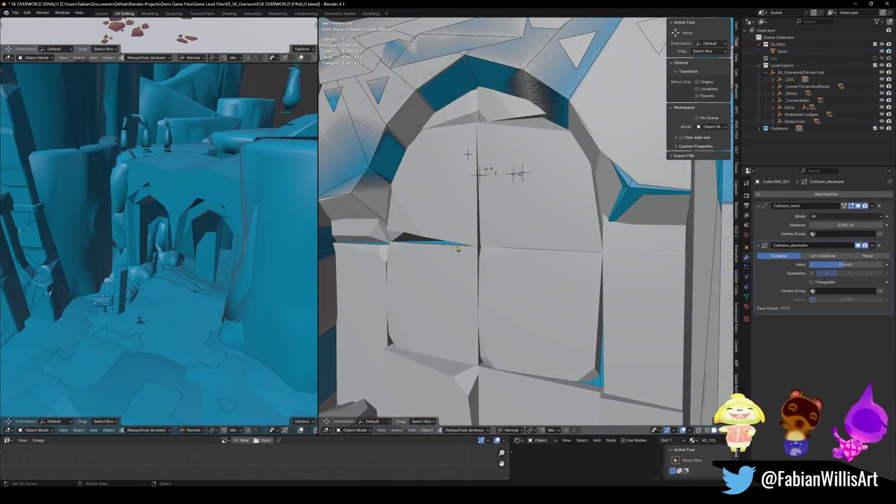
key(Tab)
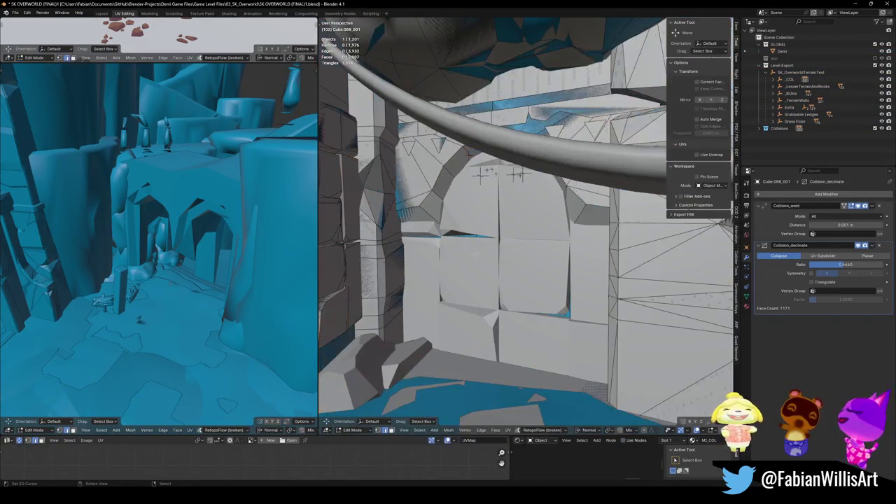
scroll(477, 255, up, 3)
mouse_move(503, 256)
middle_down()
mouse_move(508, 247)
mouse_move(510, 255)
middle_up()
key(g)
key(shift+z)
click(507, 255)
- Push the doorway faces outward along their normal, then try sliding the edges
key(g)
key(z)
key(z)
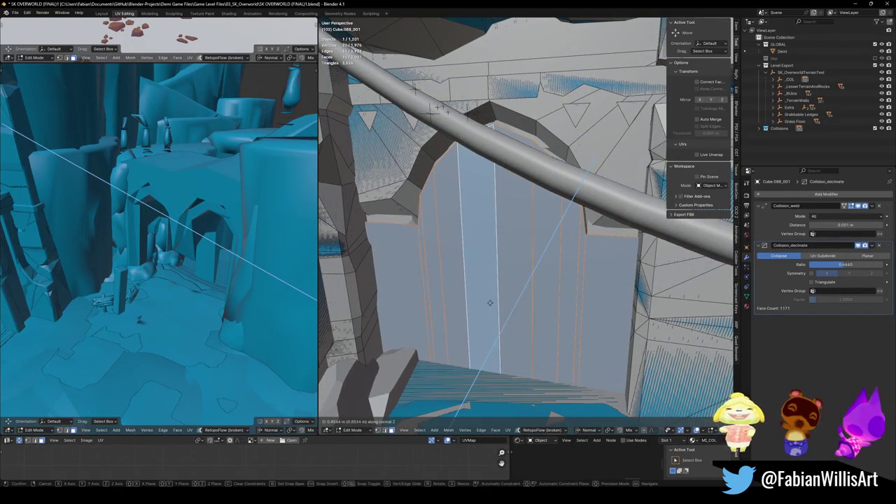
click(490, 303)
key(alt+a)
middle_drag(490, 189, 596, 231)
key(g)
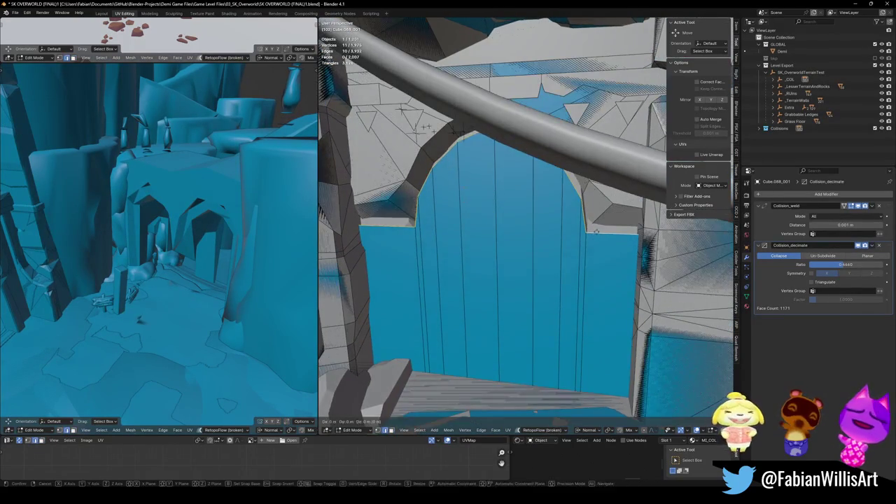
key(g)
key(Escape)
- Return to Object Mode and save the level file
key(Tab)
key(shift+grave)
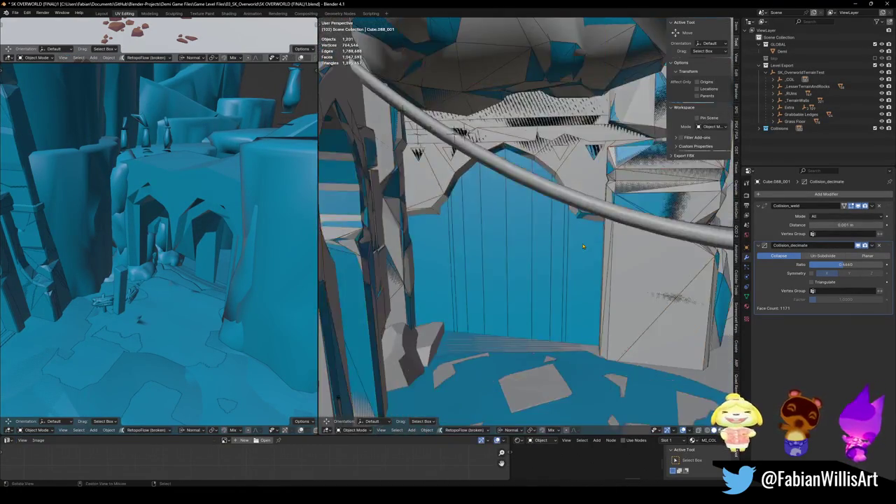
key(ctrl+s)
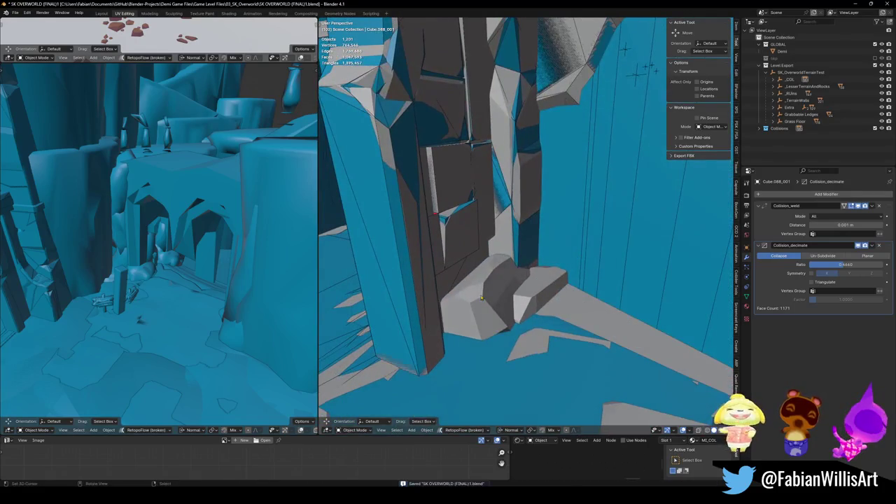
- Add a mesh collider around the small rock at the wall base
click(533, 294)
key(shift+c)
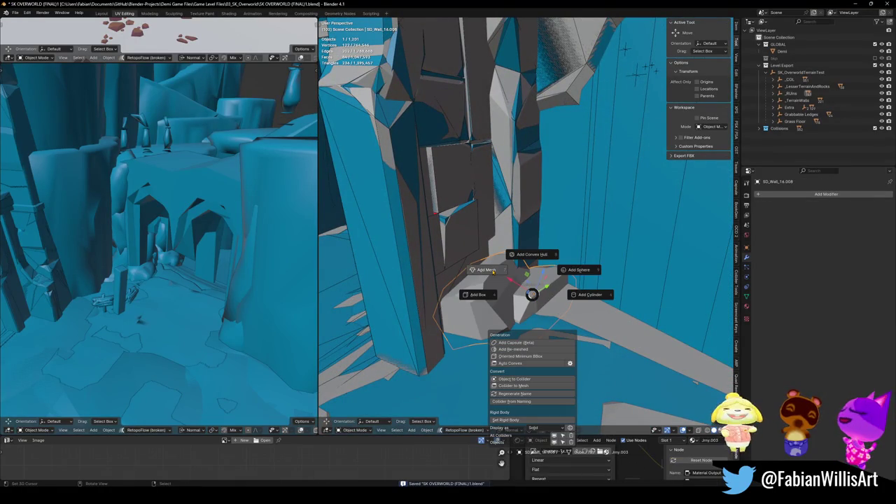
click(493, 272)
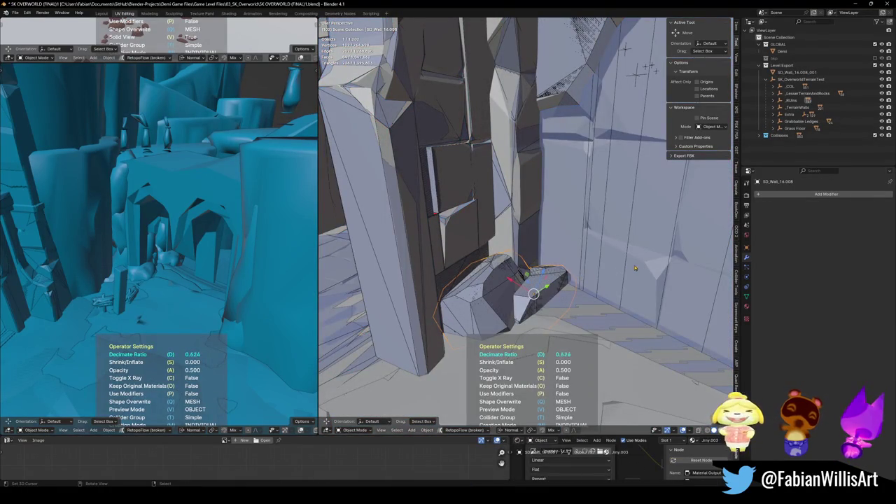
click(682, 261)
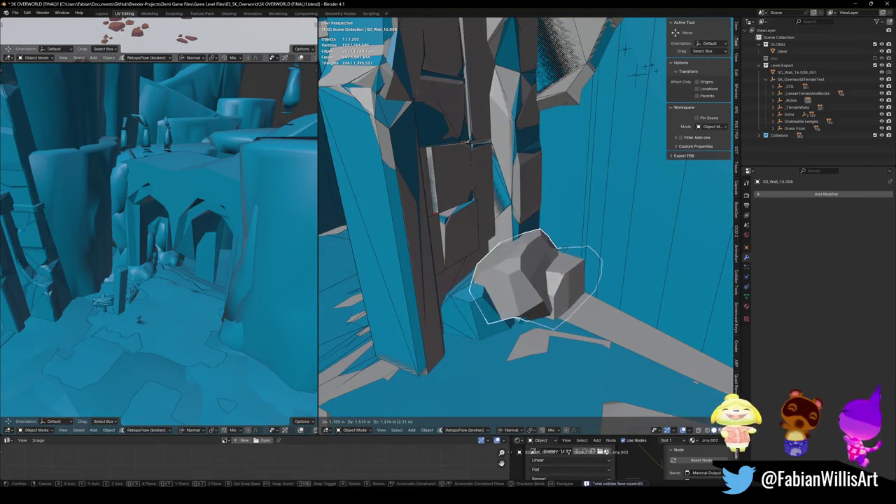
- Parent the rock collider to _COL with Keep Transform and move it into Collisions
click(797, 72)
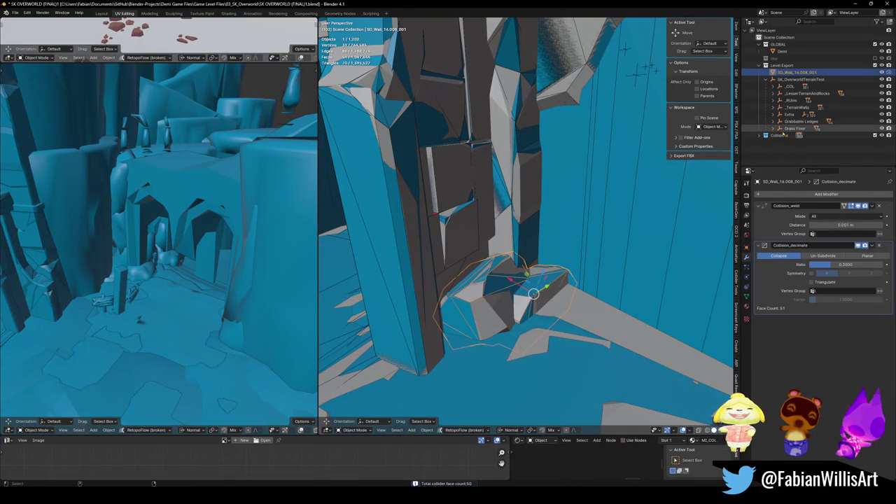
click(790, 86)
key(ctrl+p)
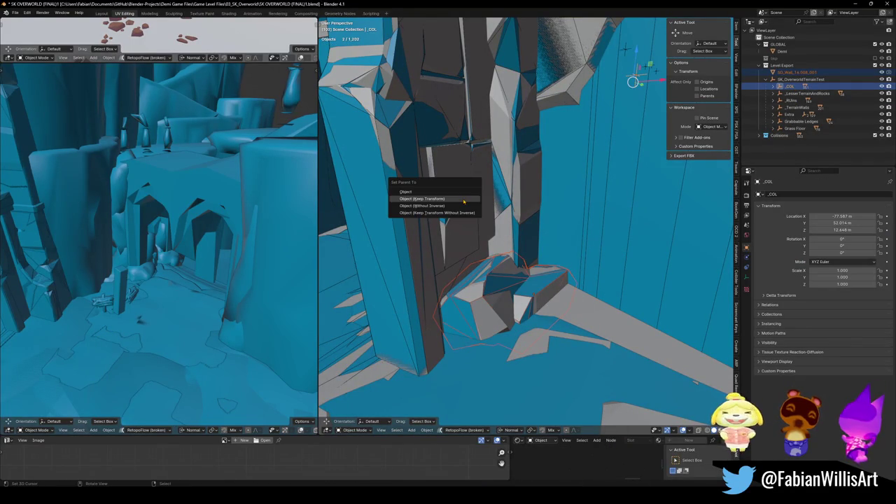
click(464, 201)
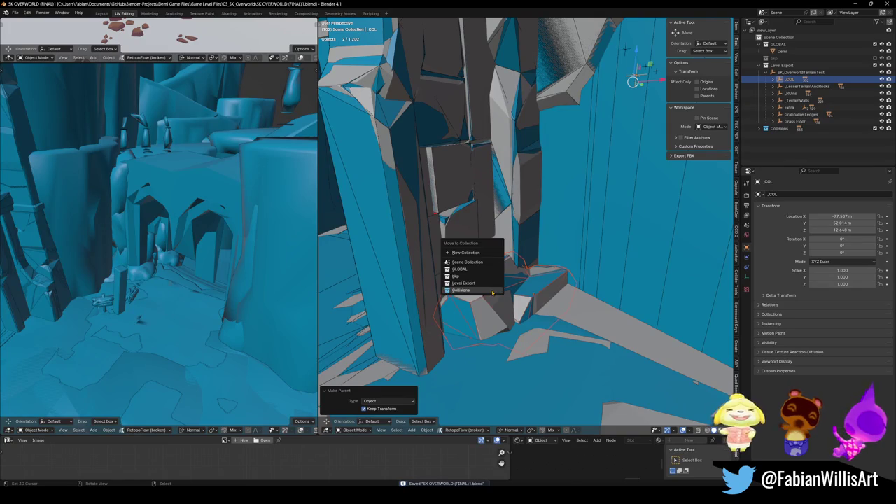
click(493, 292)
key(shift+grave)
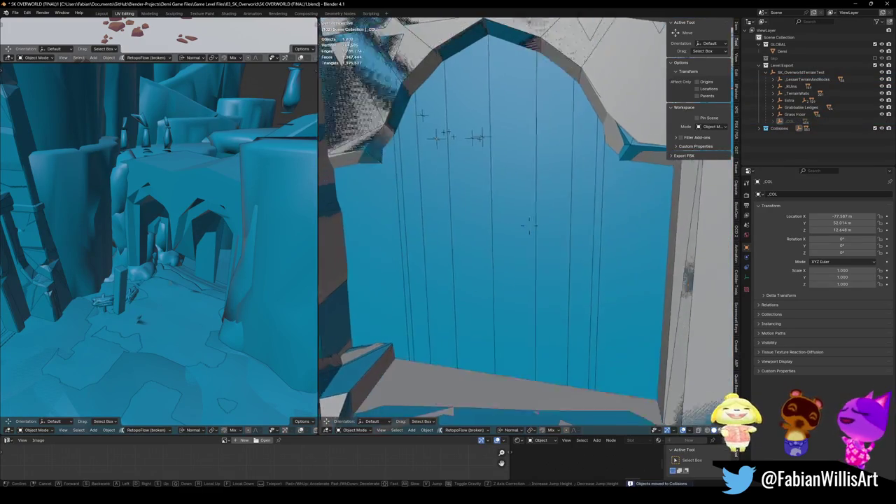
key(w)
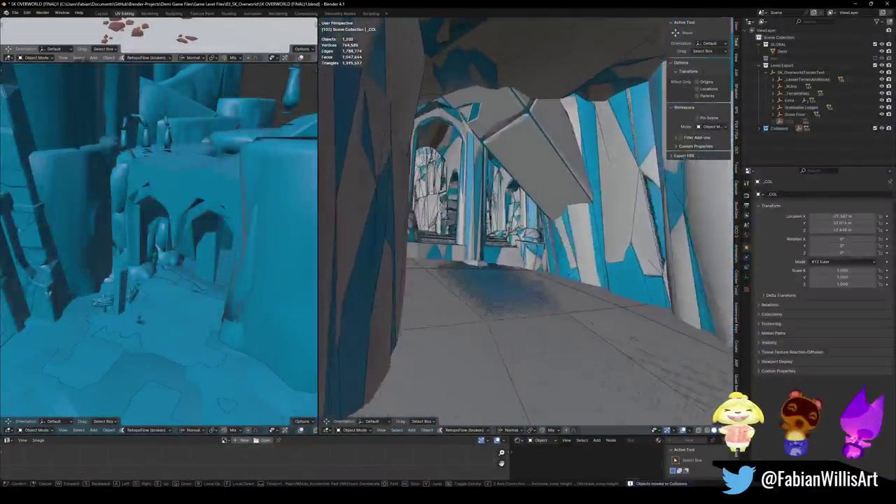
key(w)
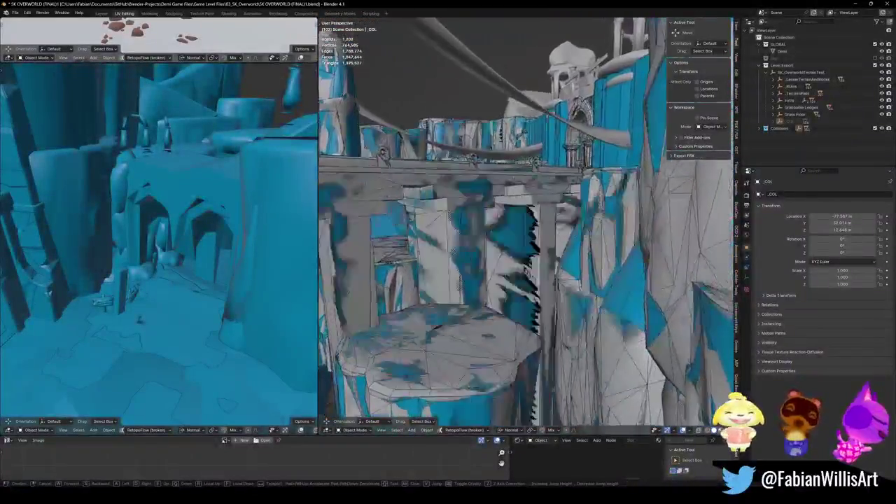
key(w)
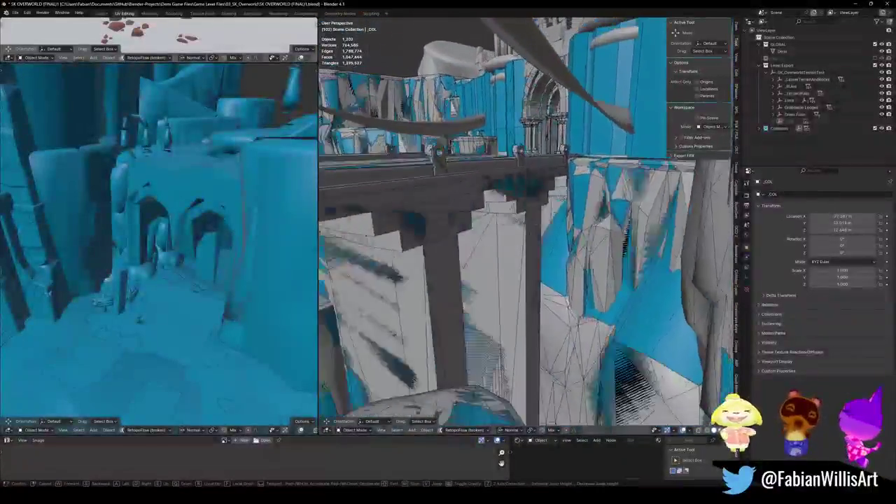
click(516, 294)
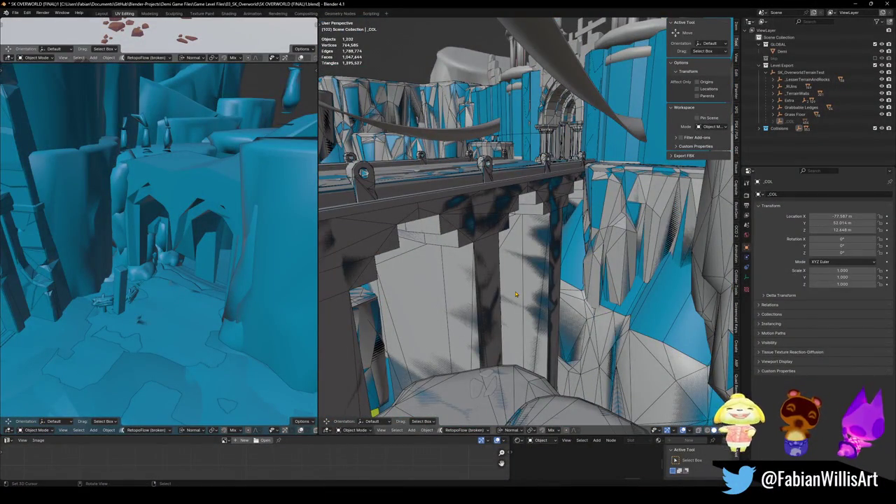
key(shift+grave)
key(w)
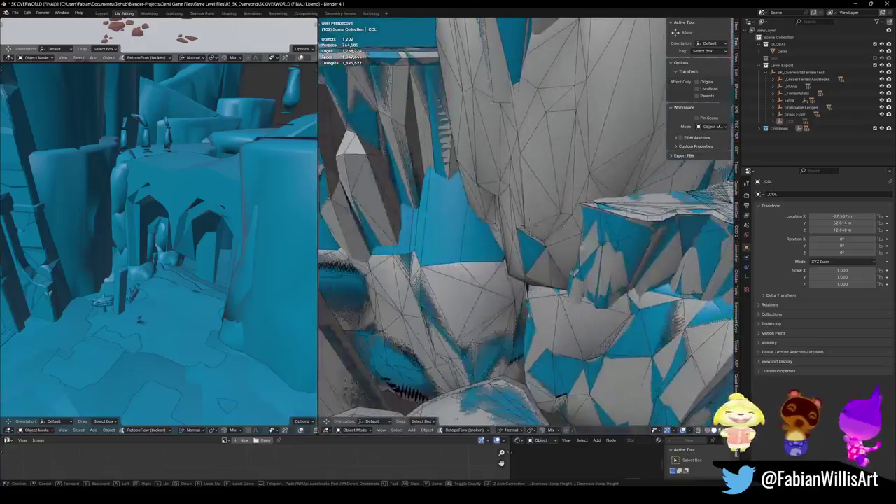
click(585, 298)
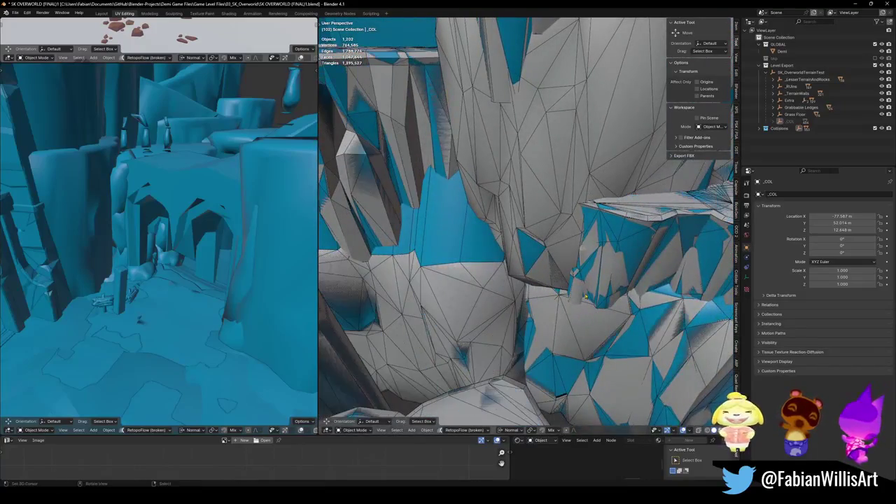
key(shift+grave)
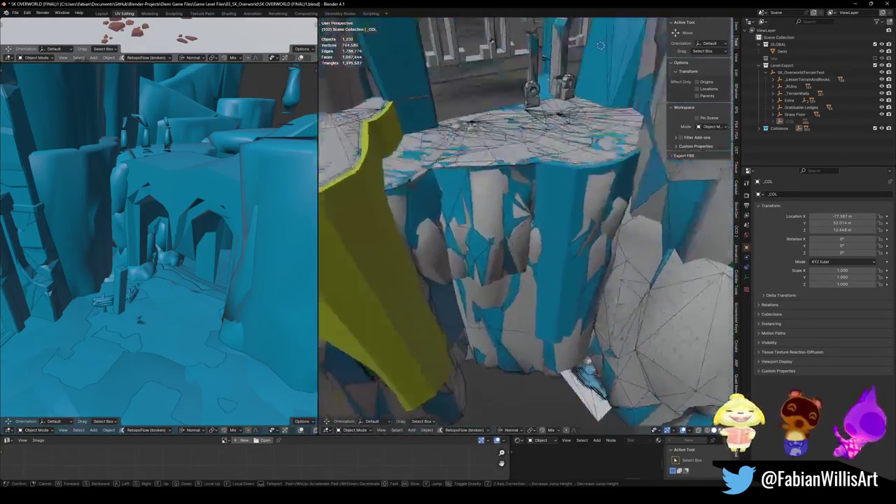
key(w)
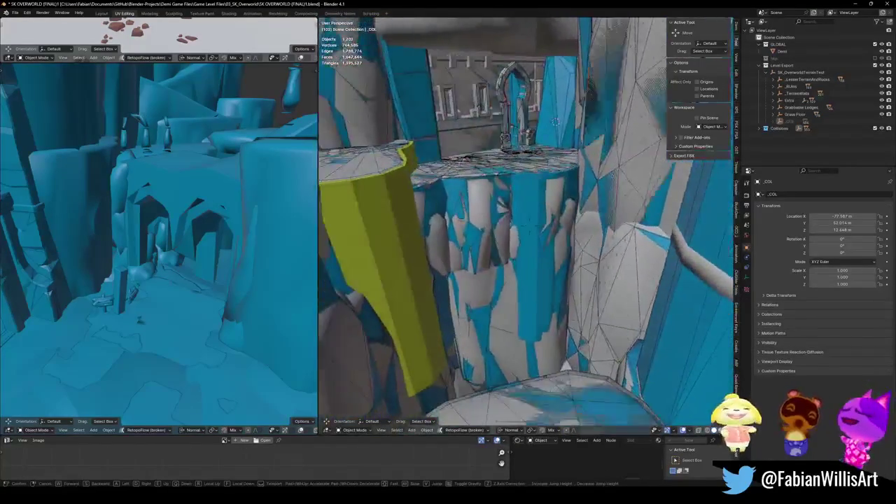
click(526, 373)
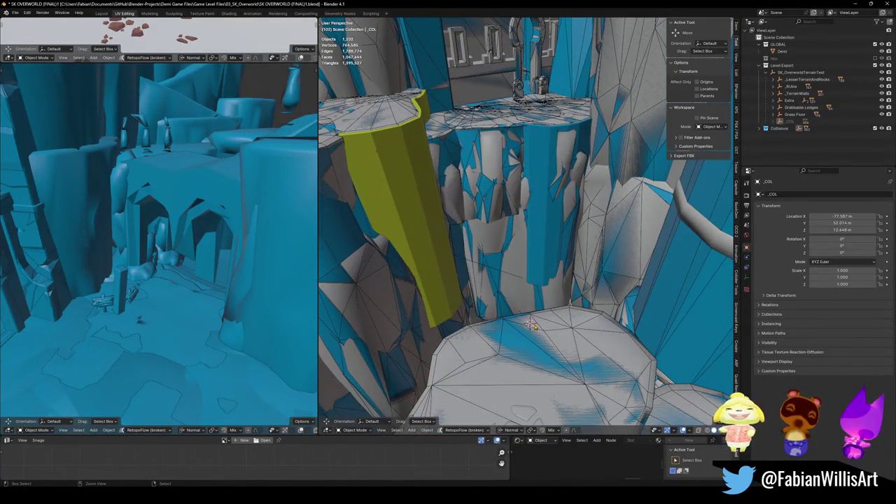
- Drop the pasted bridge across the gap and turn it -4.75° around Z
click(551, 321)
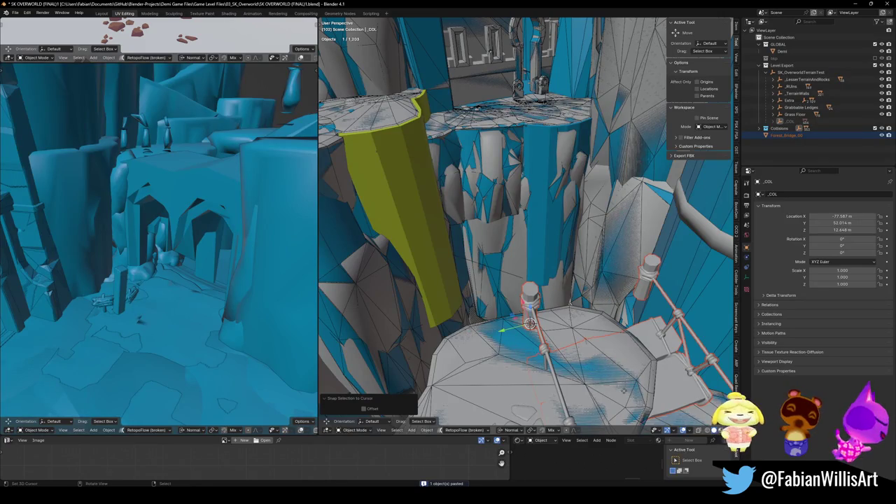
key(g)
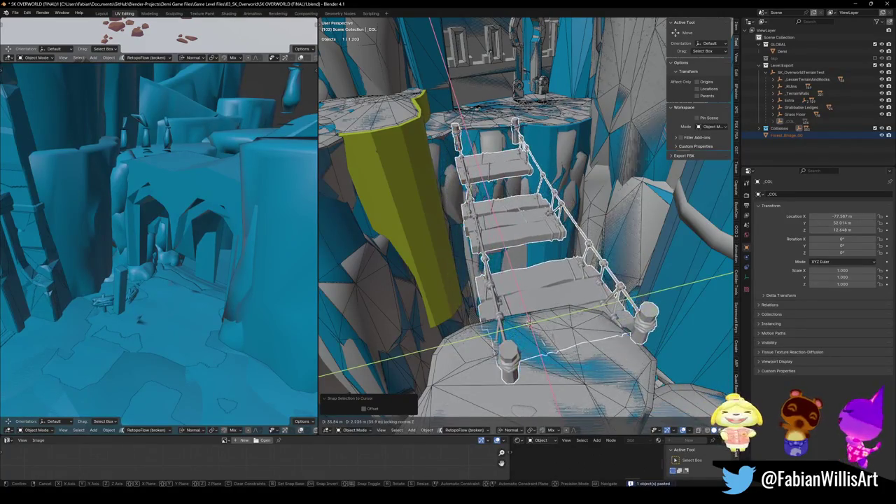
click(530, 322)
key(z)
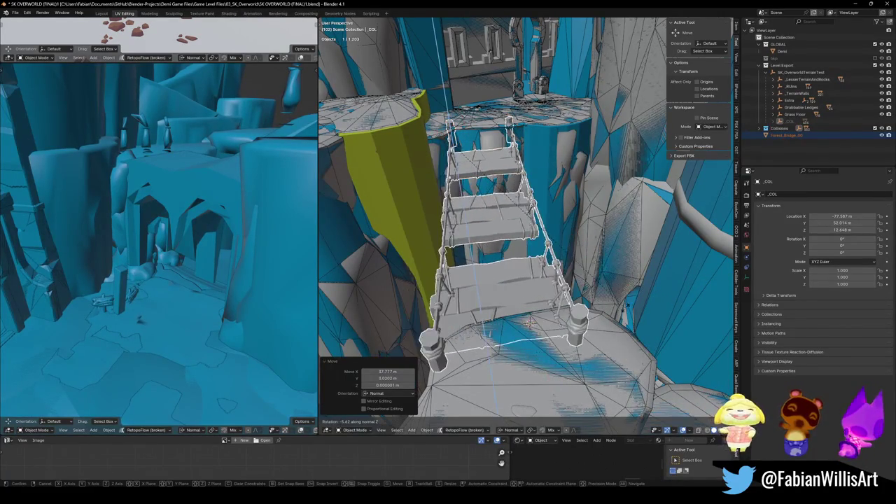
click(530, 322)
- Raise the bridge along Z, lifting it 5.095 m to ledge height
key(g)
key(z)
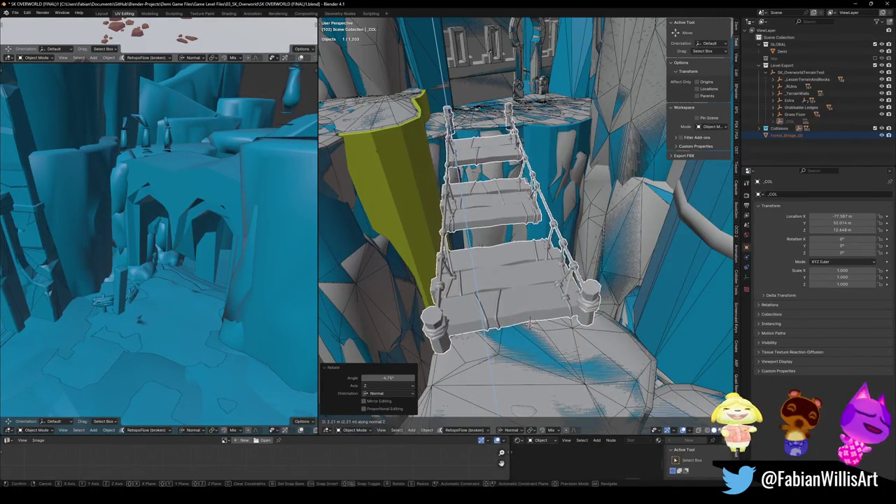
click(530, 322)
key(g)
key(shift+z)
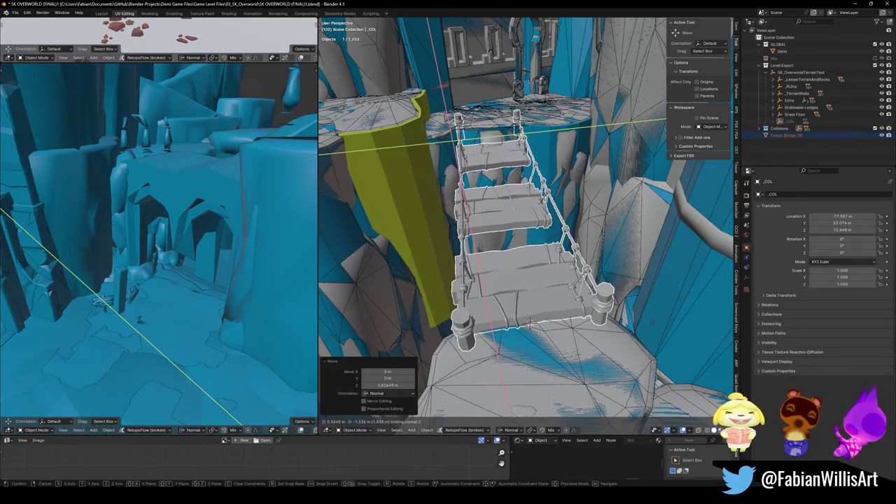
click(530, 322)
mouse_move(530, 322)
middle_down()
mouse_move(538, 256)
mouse_move(521, 241)
middle_up()
key(g)
key(z)
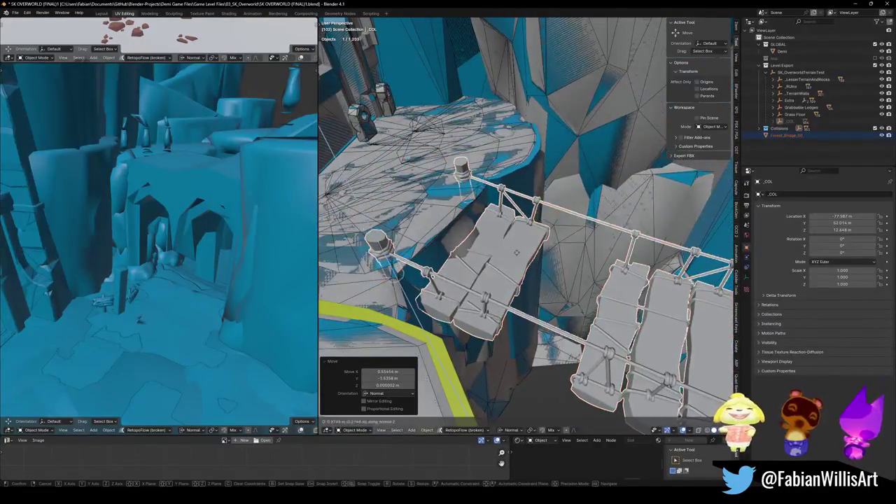
click(511, 230)
- Rotate the bridge -1.2° around Z and shift it along Y
middle_drag(511, 230, 628, 303)
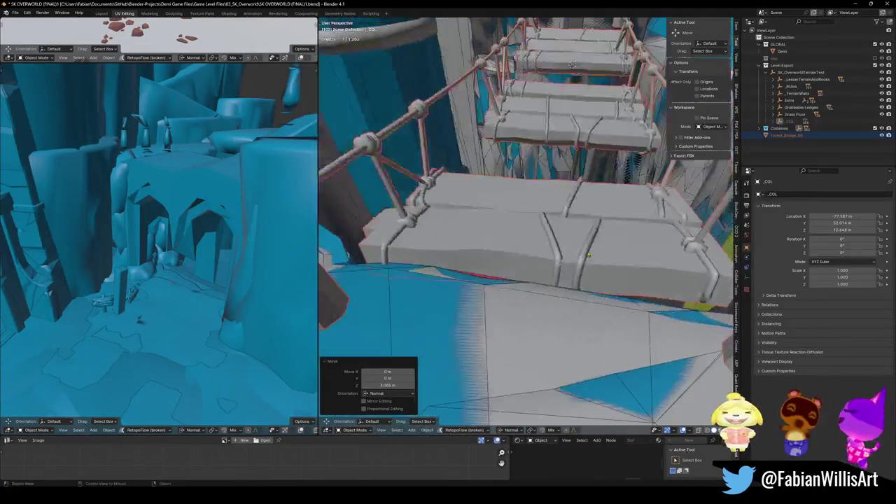
key(r)
key(z)
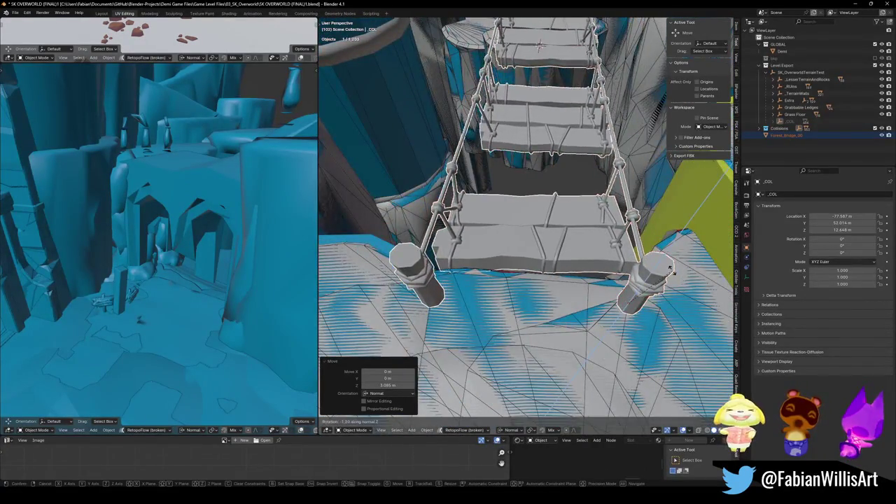
click(656, 267)
key(g)
key(y)
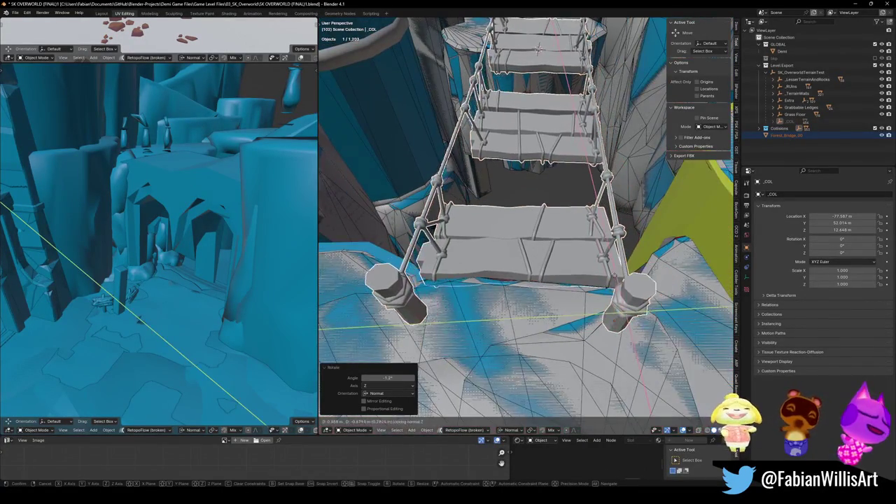
click(658, 285)
- Fine-tune the bridge's Z rotation and select Forest_Bridge_00
key(r)
key(z)
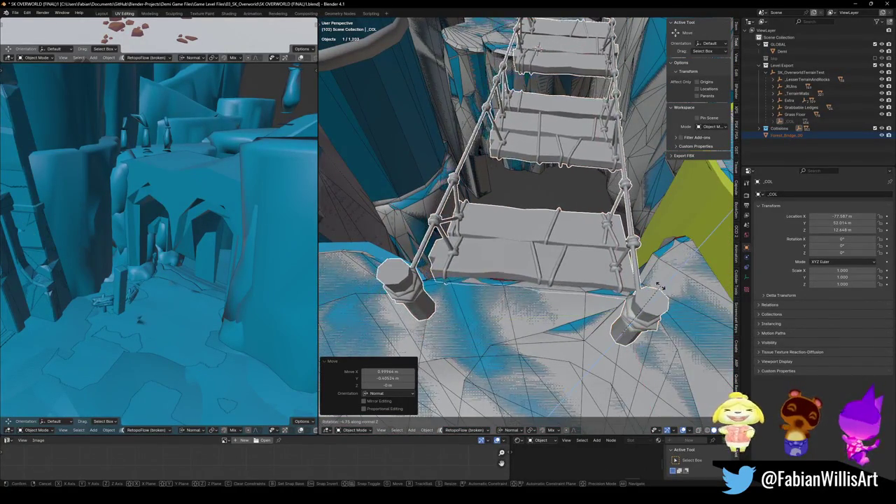
click(656, 280)
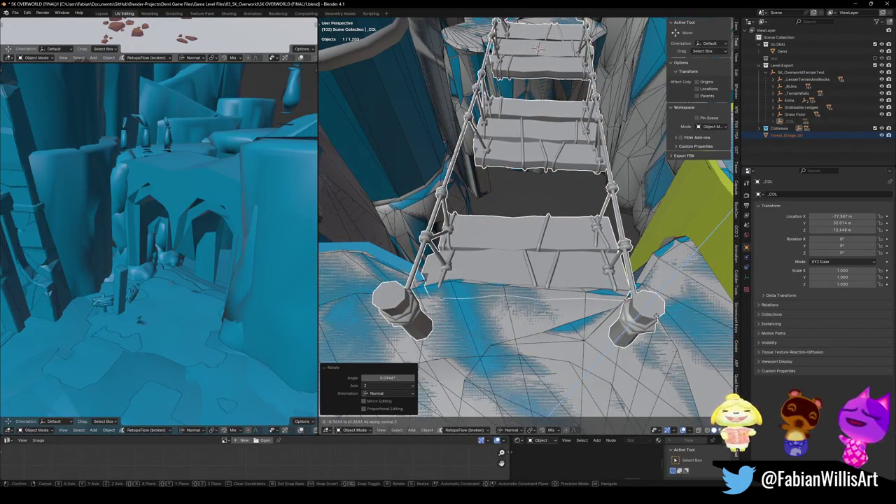
click(623, 259)
mouse_move(623, 259)
middle_down()
mouse_move(615, 248)
mouse_move(559, 240)
mouse_move(504, 258)
middle_up()
middle_drag(472, 136, 519, 227)
click(514, 222)
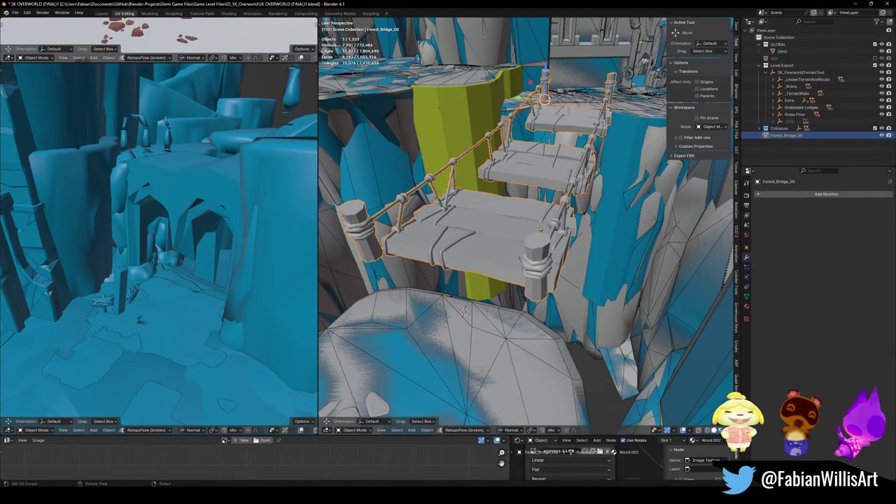
- Tilt the bridge -5.44° around Y and inspect its end posts
key(r)
key(y)
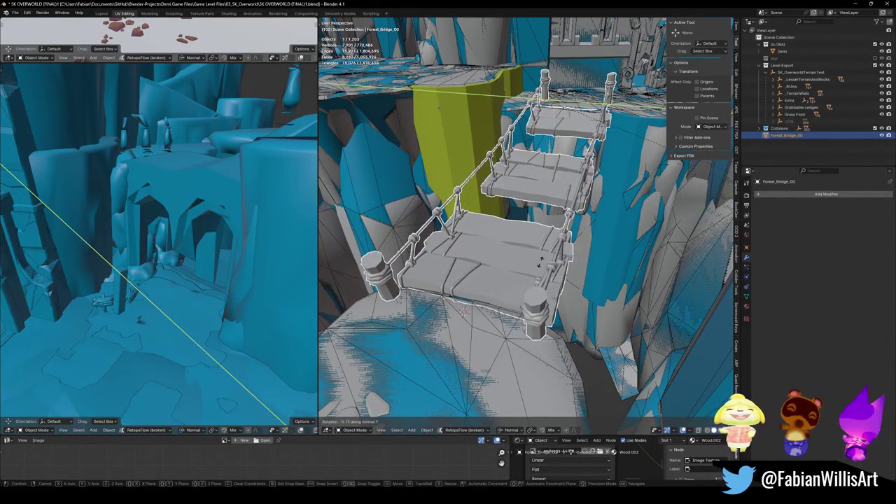
click(463, 312)
scroll(452, 278, up, 5)
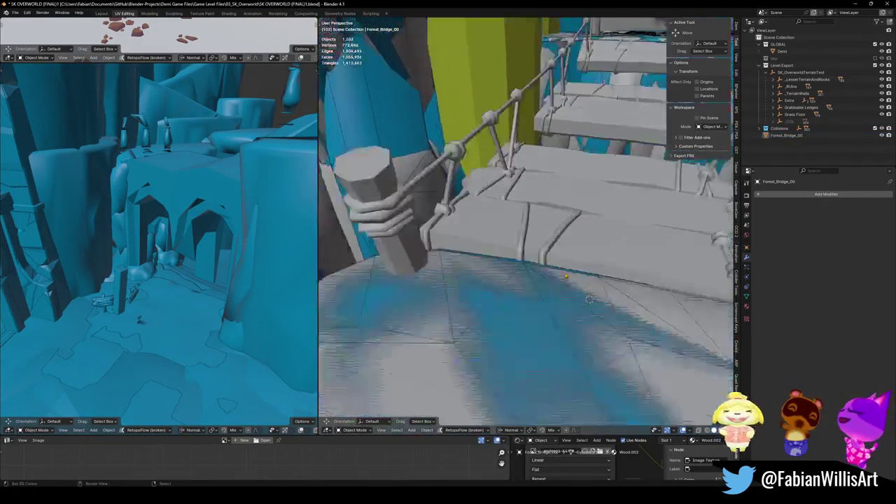
mouse_move(452, 278)
middle_down()
mouse_move(527, 268)
mouse_move(539, 289)
middle_up()
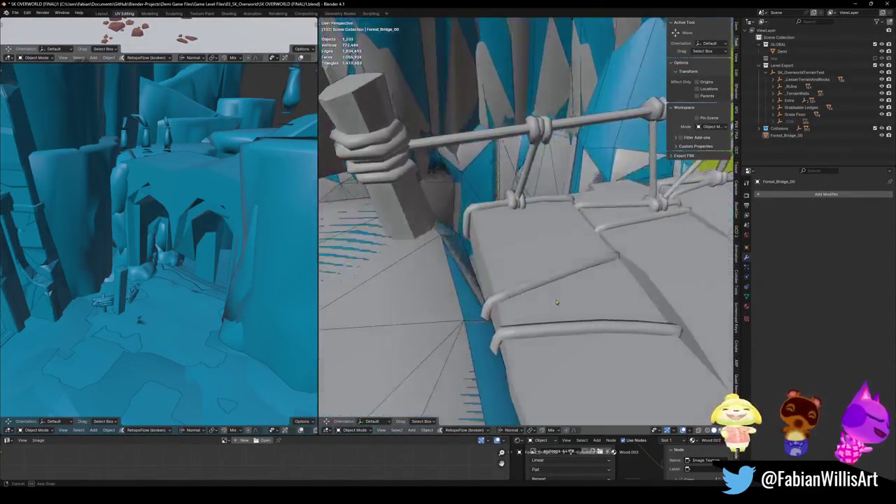
mouse_move(539, 289)
middle_down()
mouse_move(634, 294)
mouse_move(533, 263)
middle_up()
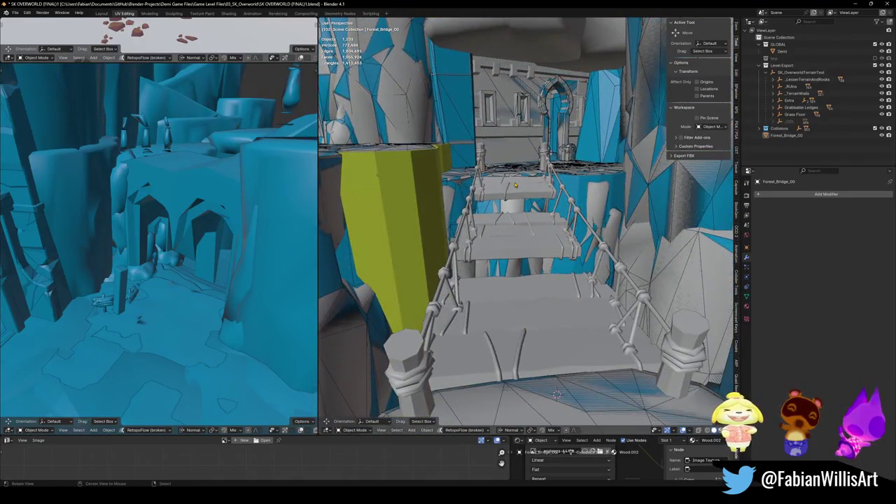
mouse_move(515, 185)
middle_down()
mouse_move(479, 219)
mouse_move(506, 203)
middle_up()
key(KP_Decimal)
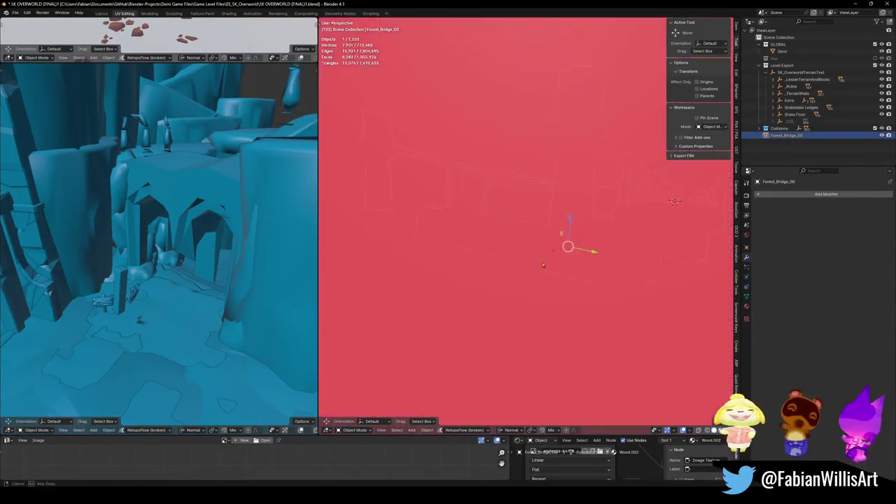
mouse_move(543, 264)
middle_down()
mouse_move(596, 248)
mouse_move(724, 341)
middle_up()
- Raise the end post's vertices 0.60244 m along their normal, then reselect the bridge
key(Tab)
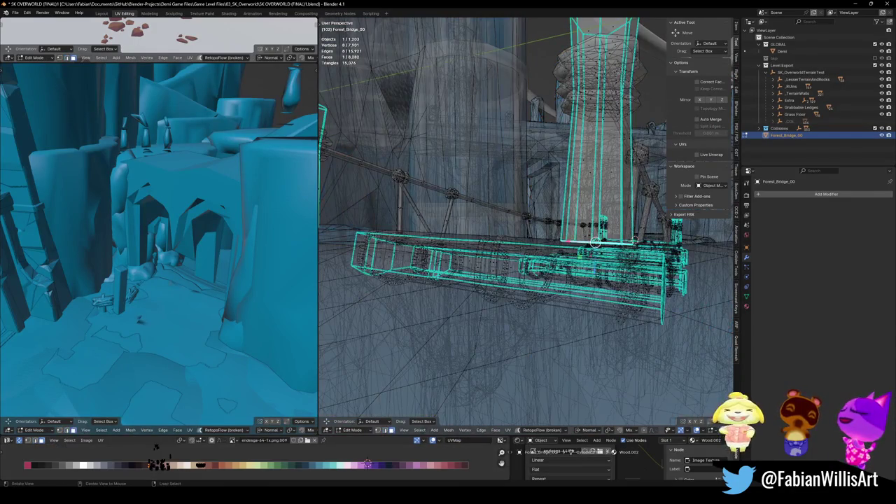
mouse_move(590, 289)
middle_down()
mouse_move(499, 274)
mouse_move(590, 214)
mouse_move(532, 210)
mouse_move(481, 289)
mouse_move(518, 275)
middle_up()
click(500, 273)
key(Tab)
click(520, 267)
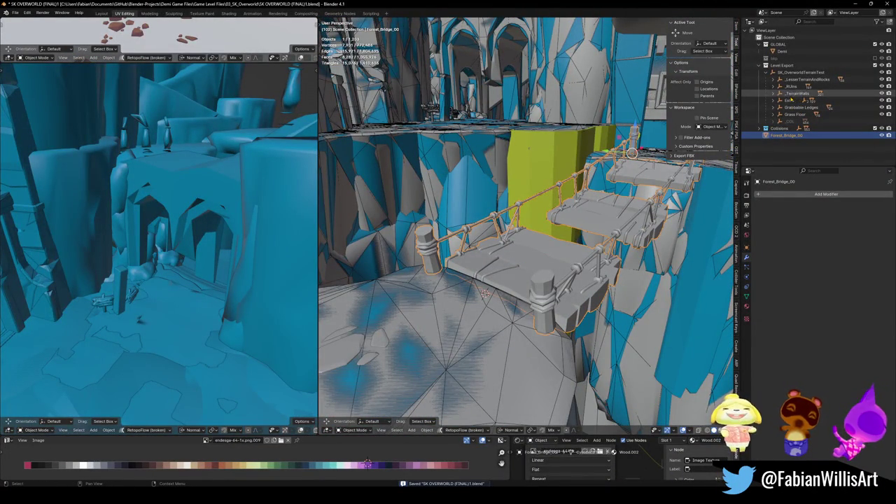
- Cancel a parenting attempt with Extra, keep only the bridge selected, and save
ctrl+click(789, 100)
key(ctrl+p)
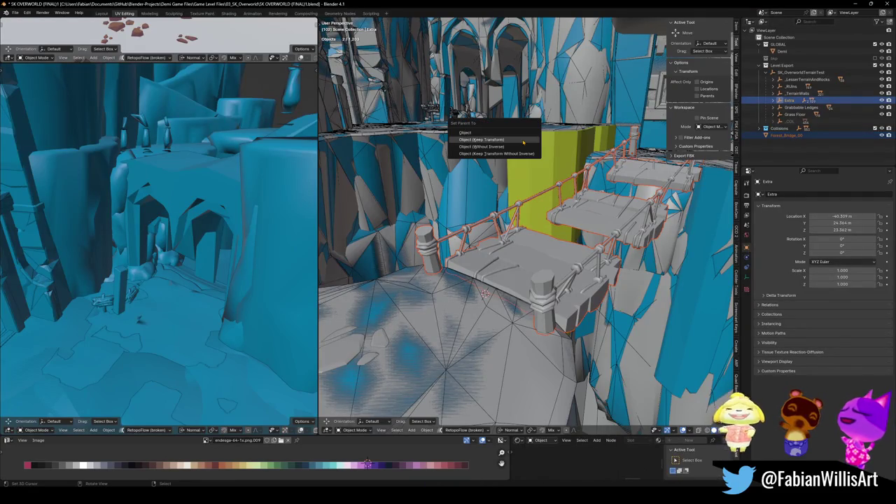
click(532, 252)
key(ctrl+s)
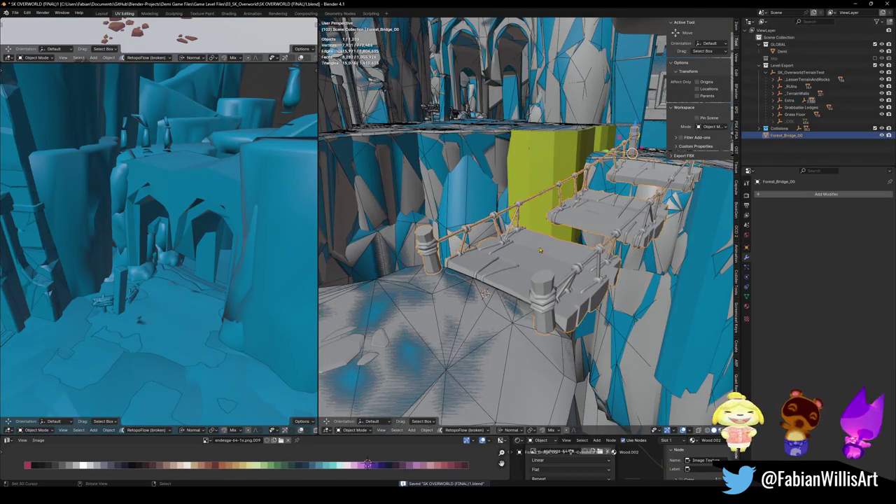
- Switch to Material Preview and replace the bridge's Wood.002 material with Mulfok32
click(556, 201)
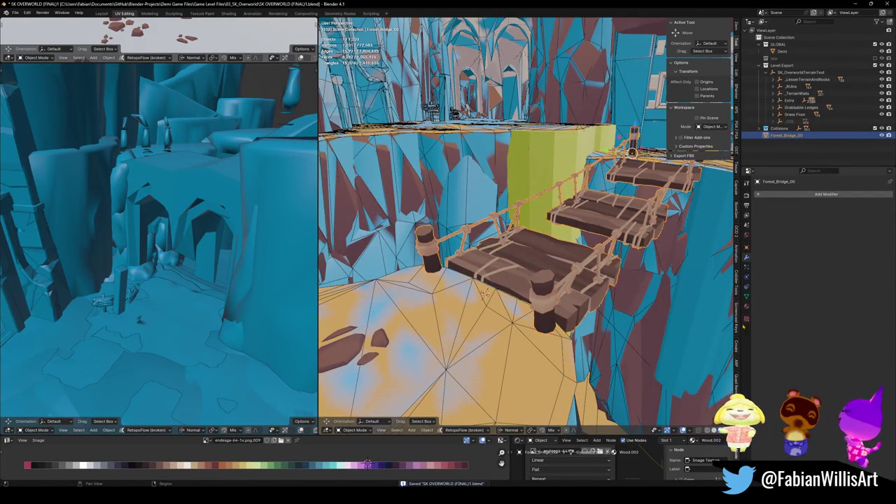
click(746, 306)
click(760, 224)
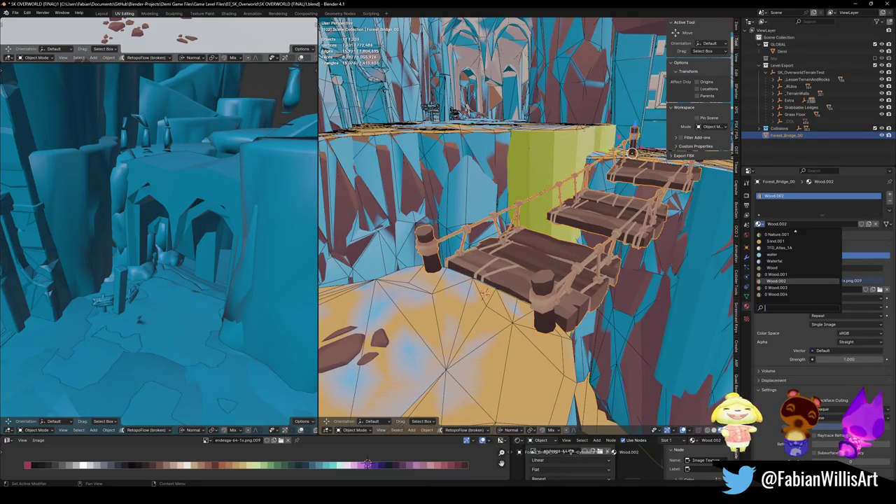
text(mul)
key(Return)
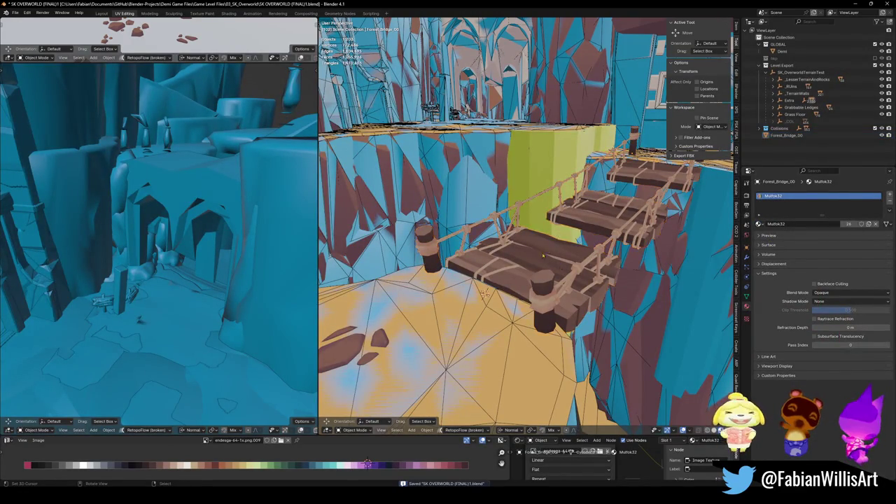
middle_drag(485, 294, 526, 270)
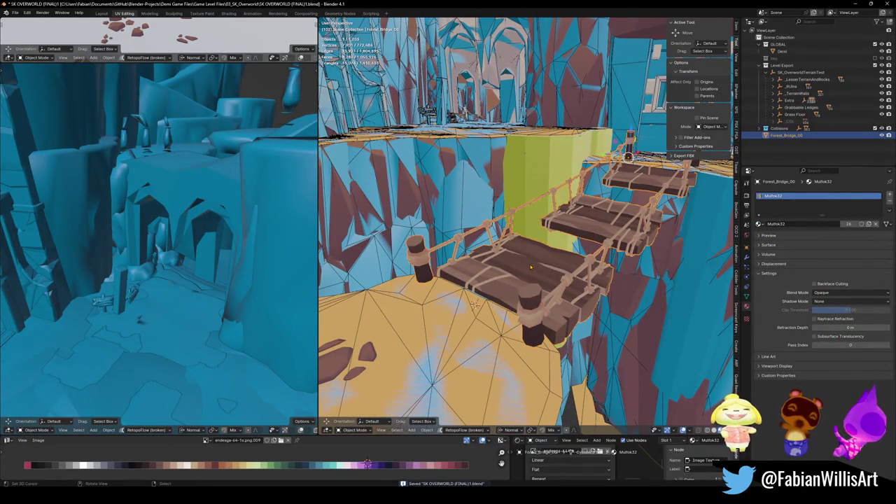
scroll(502, 271, up, 3)
mouse_move(502, 270)
middle_down()
mouse_move(540, 270)
mouse_move(538, 282)
middle_up()
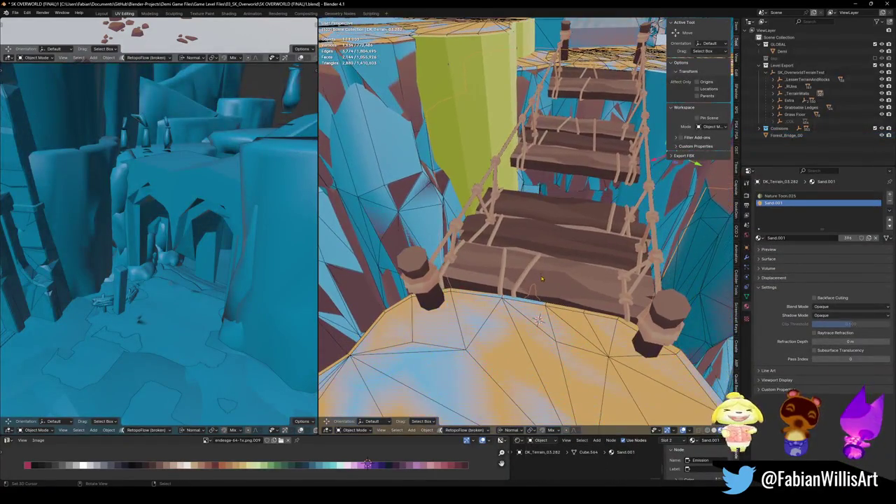
key(Tab)
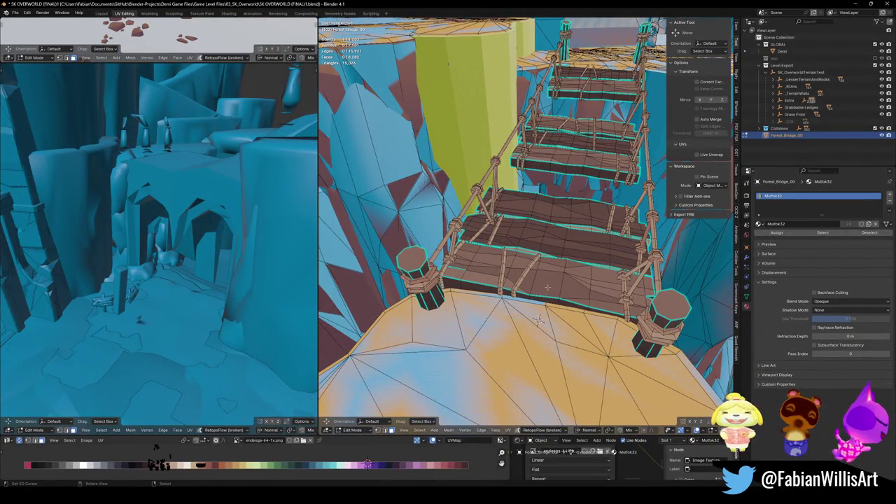
- Add a convex hull collider over a connected set of bridge planks
key(l)
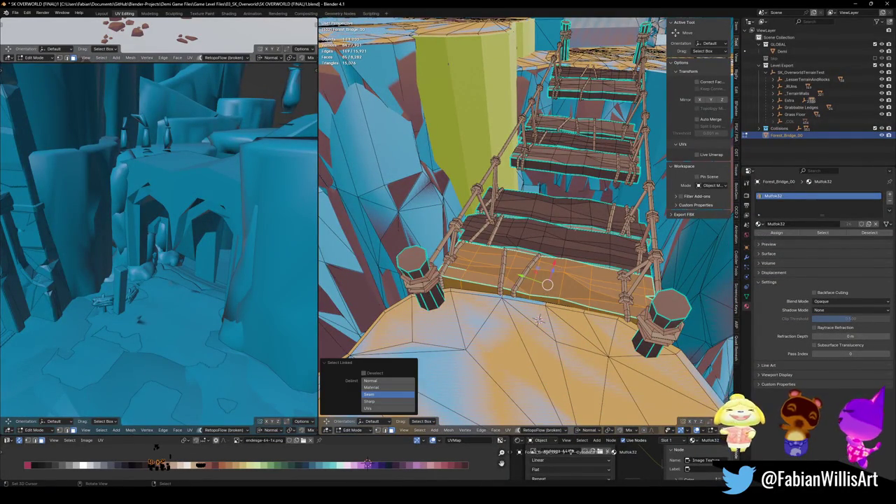
middle_drag(539, 282, 530, 268)
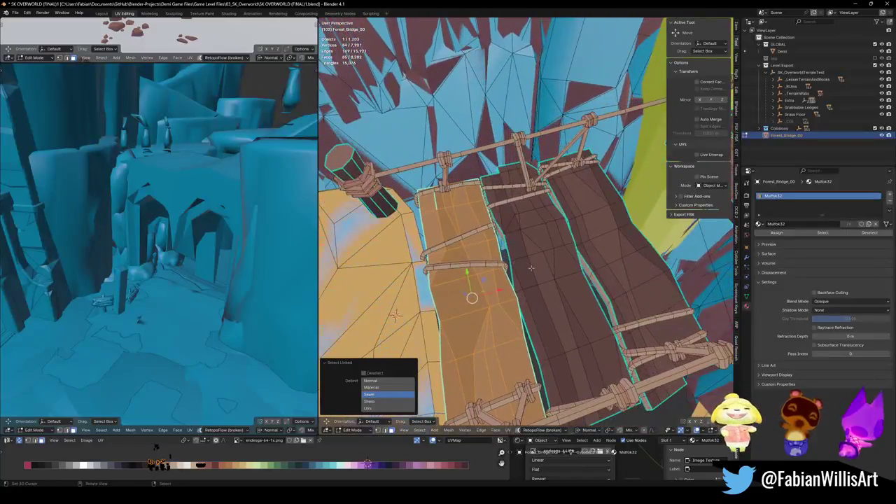
key(l)
key(l)
key(shift+c)
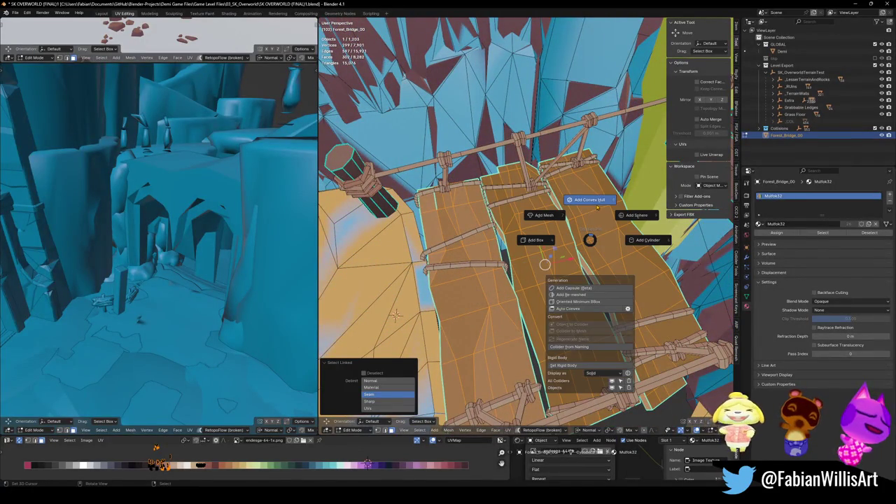
click(586, 200)
- Add a second convex hull collider over another run of bridge planks
key(Tab)
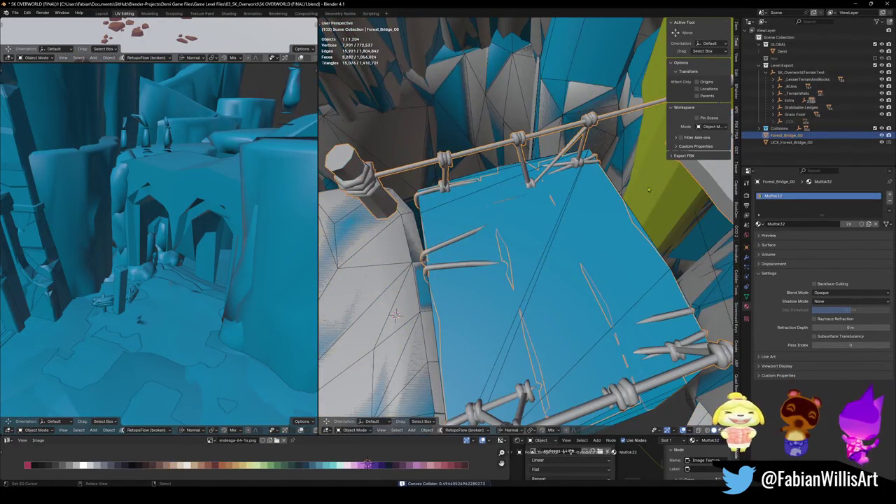
mouse_move(586, 200)
middle_down()
mouse_move(553, 210)
mouse_move(598, 101)
middle_up()
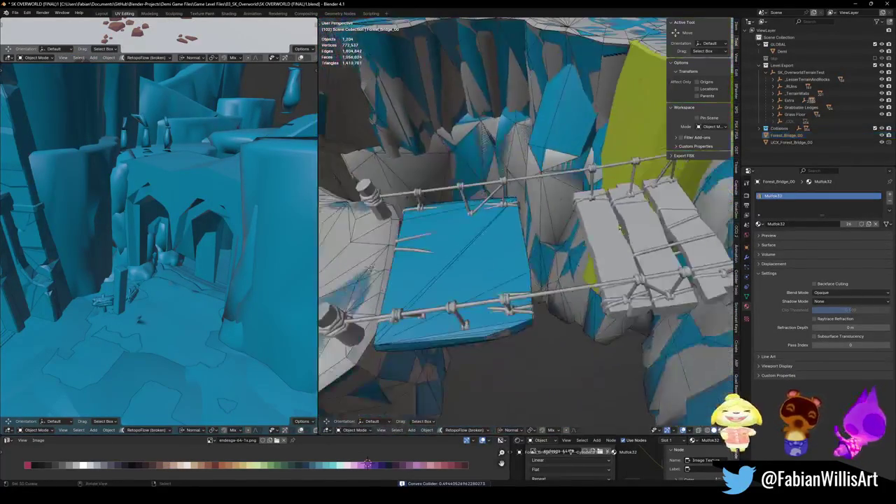
key(Tab)
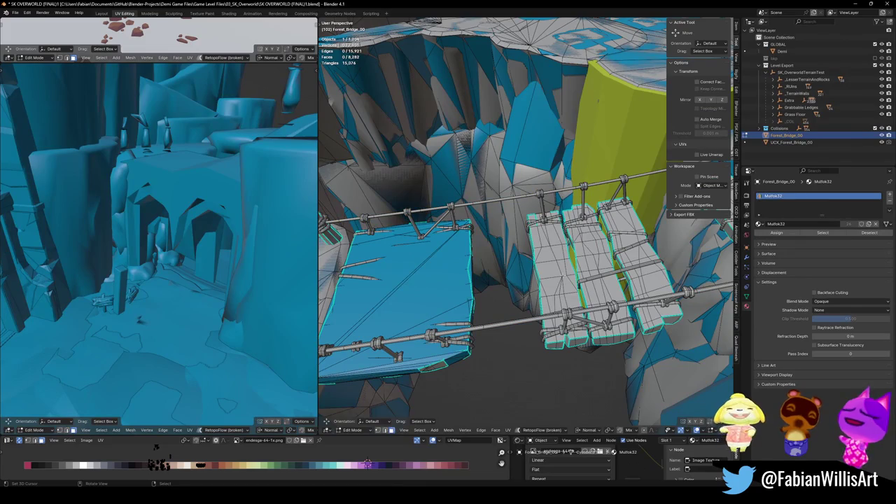
key(l)
mouse_move(588, 259)
middle_down()
mouse_move(550, 246)
mouse_move(531, 302)
middle_up()
key(shift+alt+c)
click(571, 212)
- Reselect the bridge and add a third convex hull collider over one plank strip
click(550, 246)
key(Tab)
key(a)
key(alt+a)
key(l)
key(shift+c)
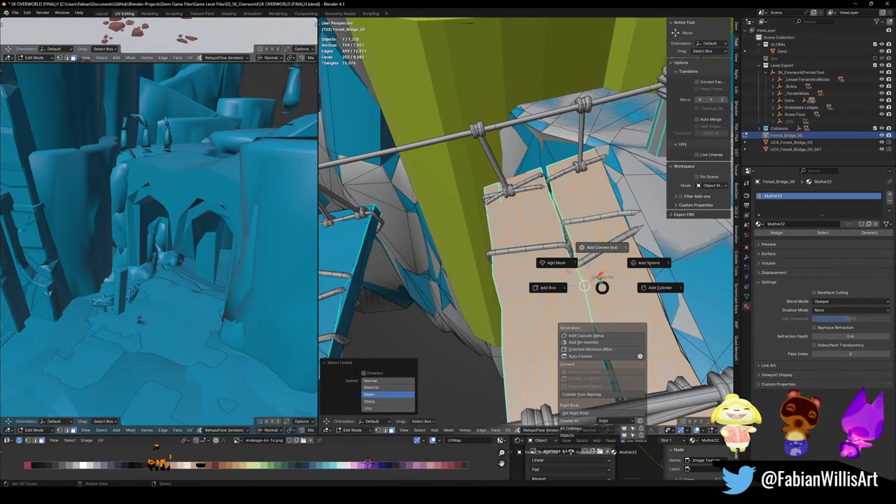
click(601, 247)
- Close in on a bridge post and enter Edit Mode on Forest_Bridge_00
middle_drag(525, 224, 553, 210)
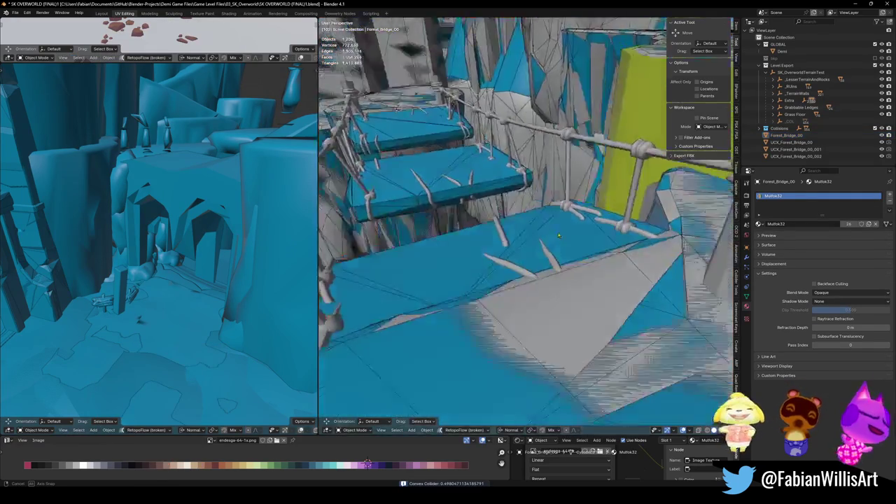
mouse_move(609, 258)
middle_down()
mouse_move(668, 210)
mouse_move(572, 250)
middle_up()
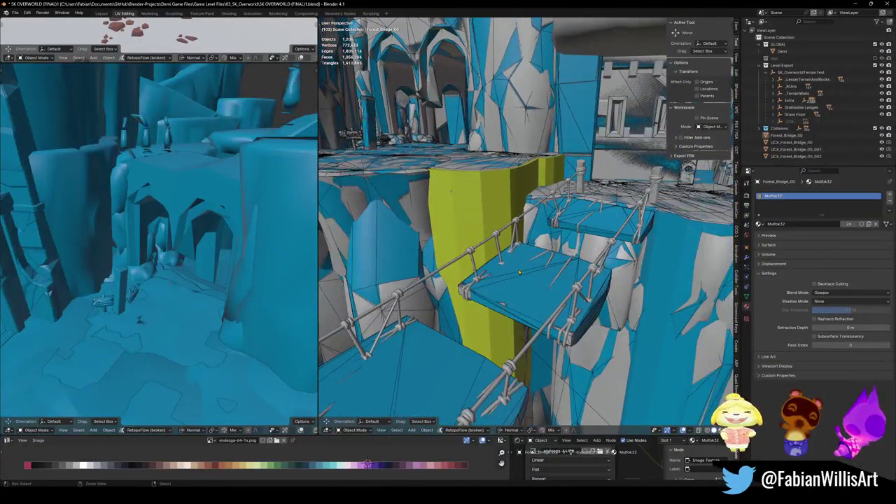
mouse_move(480, 282)
middle_down()
mouse_move(587, 250)
mouse_move(387, 259)
mouse_move(484, 251)
mouse_move(529, 301)
mouse_move(570, 302)
middle_up()
scroll(387, 259, down, 5)
scroll(485, 251, down, 3)
scroll(485, 251, up, 5)
key(Tab)
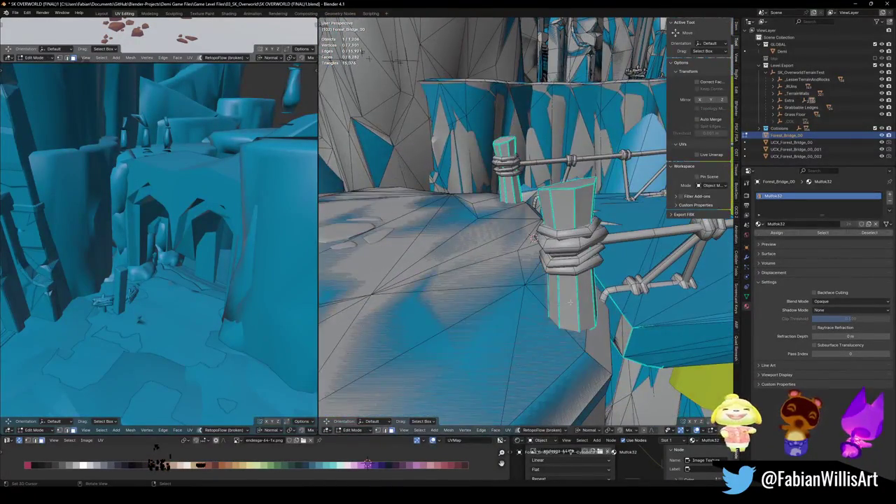
- Add a convex hull collider around the first bridge post, redoing a bad first attempt
key(shift+alt+c)
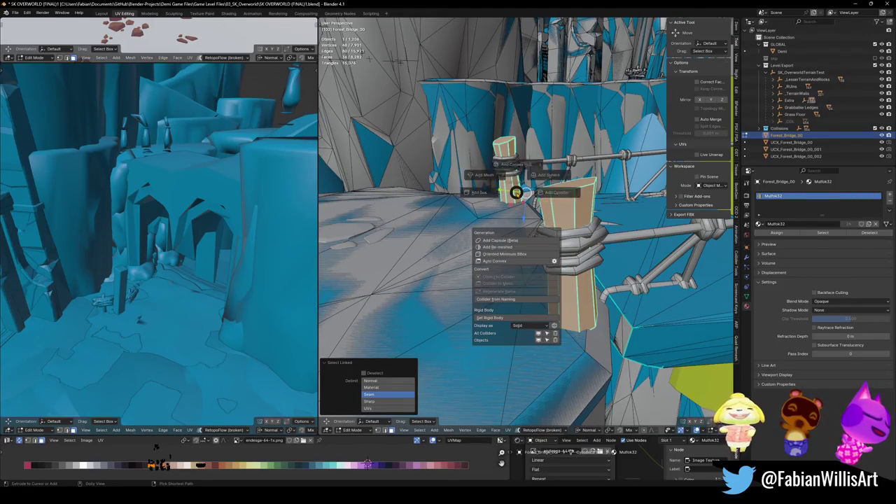
click(515, 153)
middle_drag(516, 152, 490, 260)
key(ctrl+z)
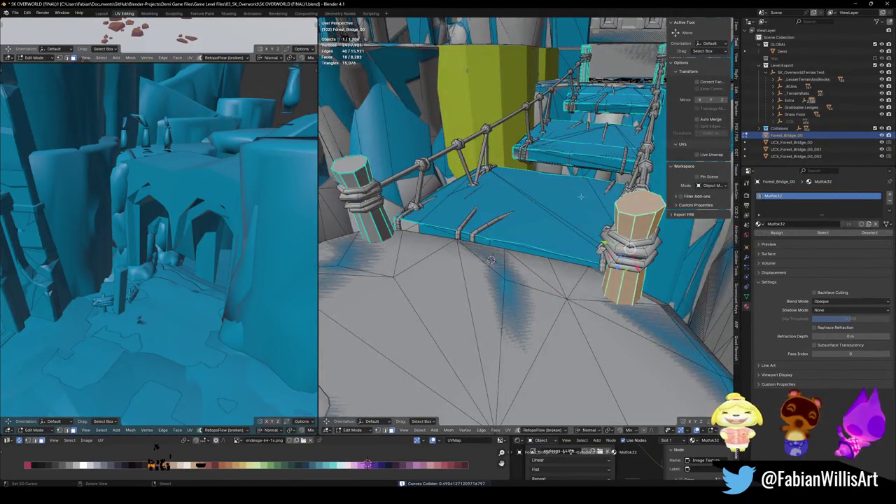
middle_drag(580, 196, 571, 226)
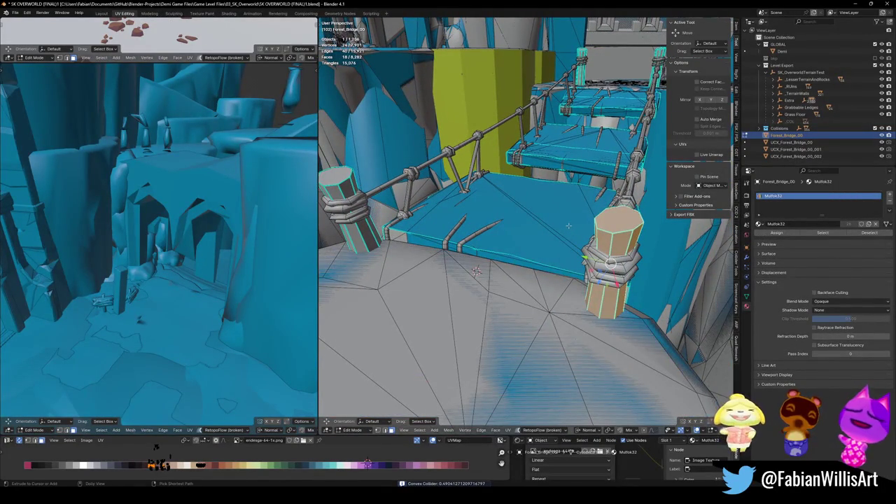
key(shift+alt+c)
click(568, 190)
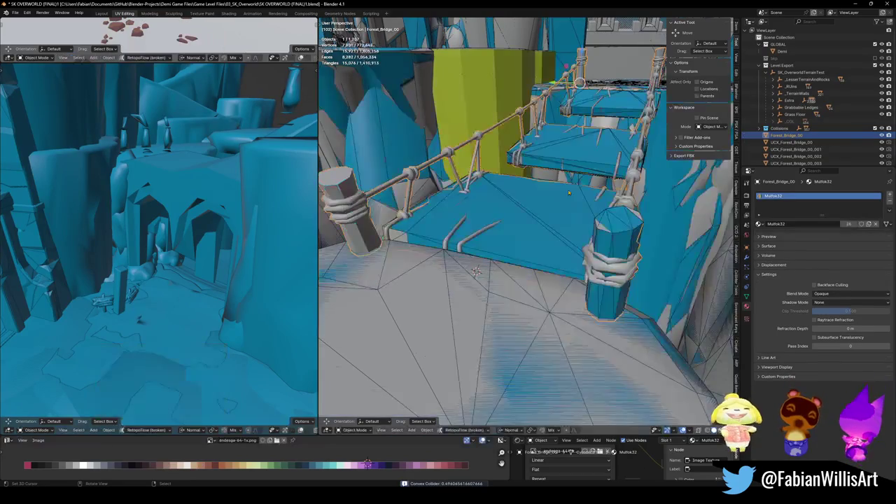
- Add a convex hull collider around the other bridge post
middle_drag(454, 231, 395, 251)
key(Tab)
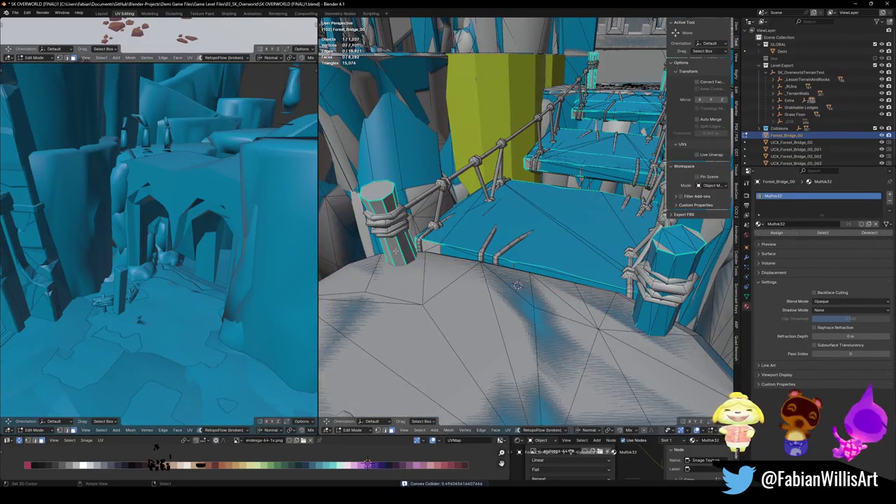
key(shift+alt+c)
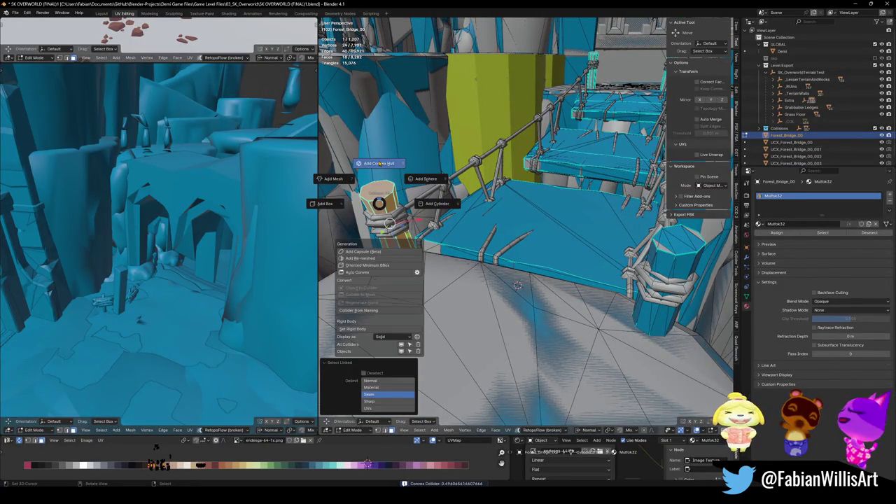
click(382, 164)
- Create a mesh collider from the bridge's rope railing
middle_drag(517, 284, 425, 264)
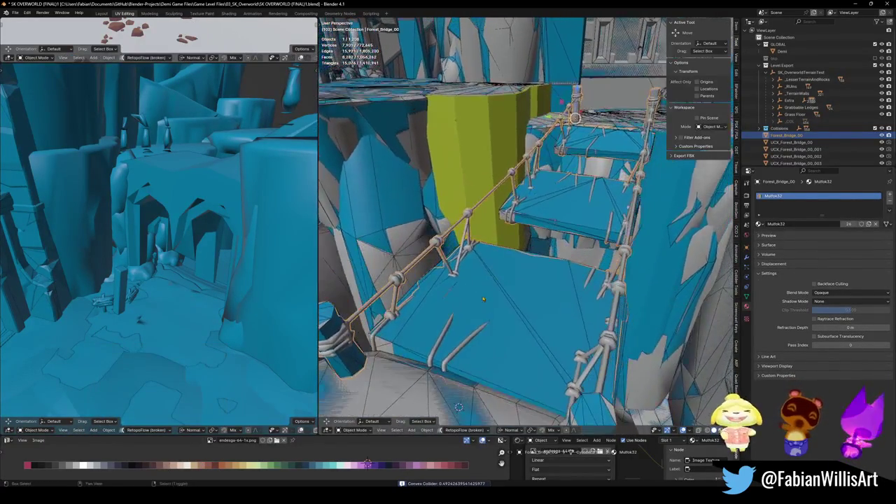
key(Tab)
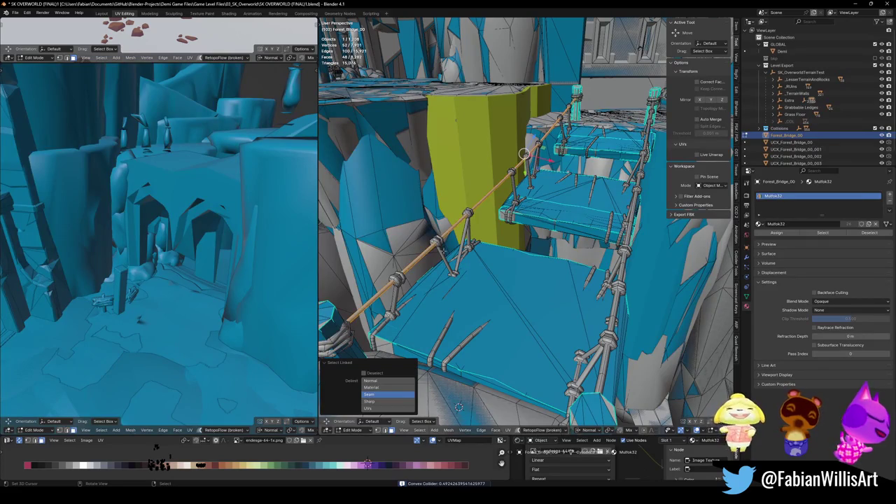
middle_drag(458, 407, 427, 399)
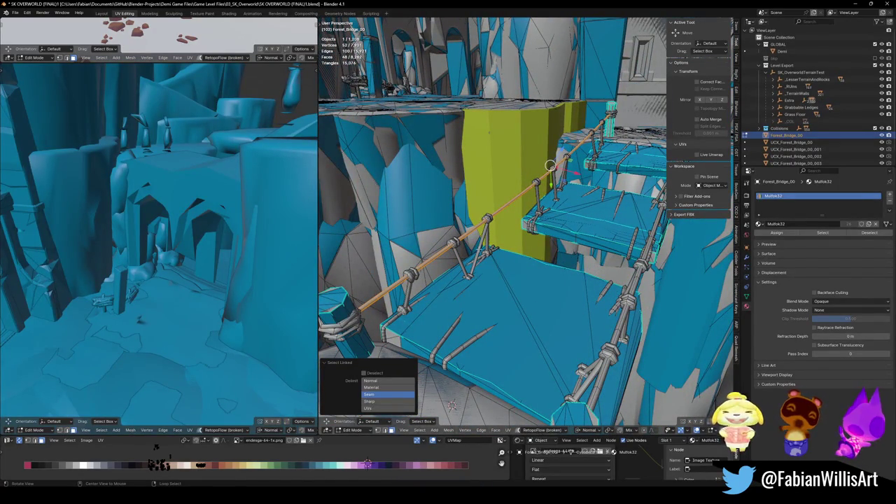
mouse_move(452, 404)
middle_down()
mouse_move(560, 262)
mouse_move(652, 248)
middle_up()
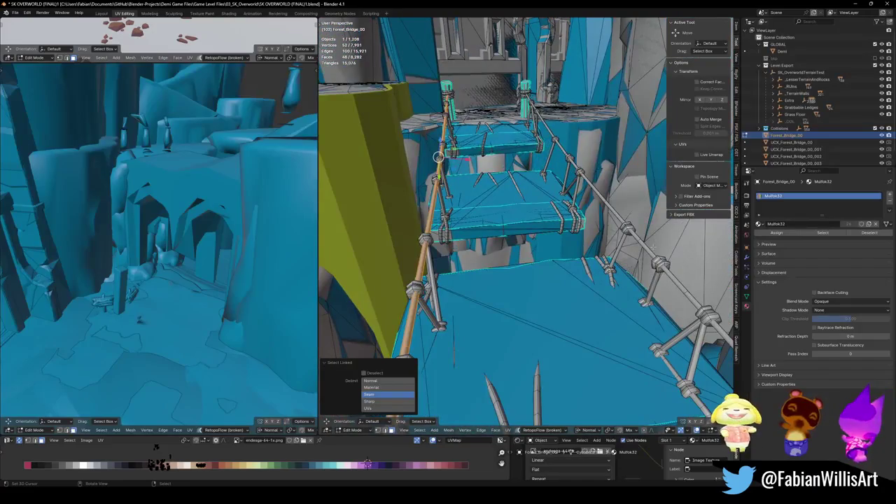
middle_drag(453, 357, 592, 256)
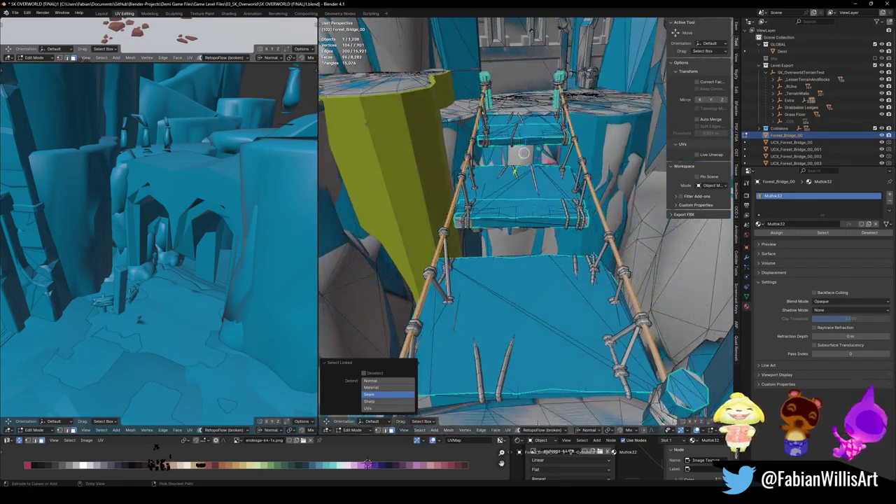
key(shift+alt+c)
click(543, 237)
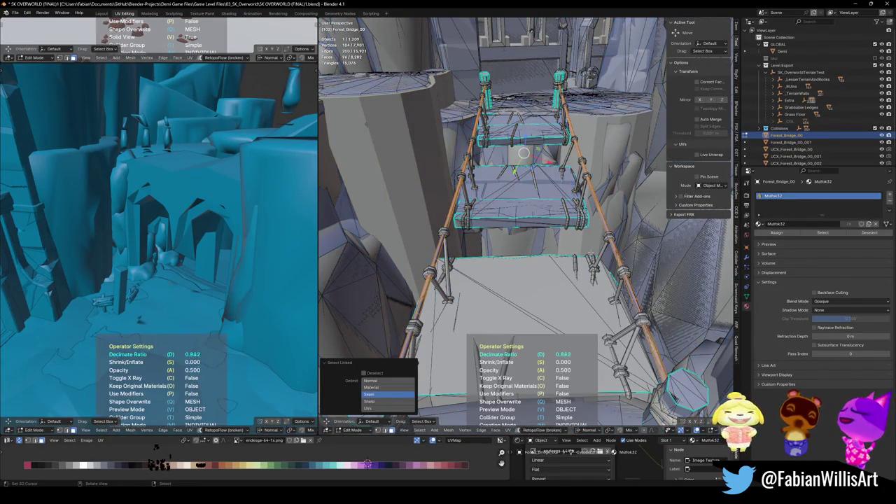
key(Return)
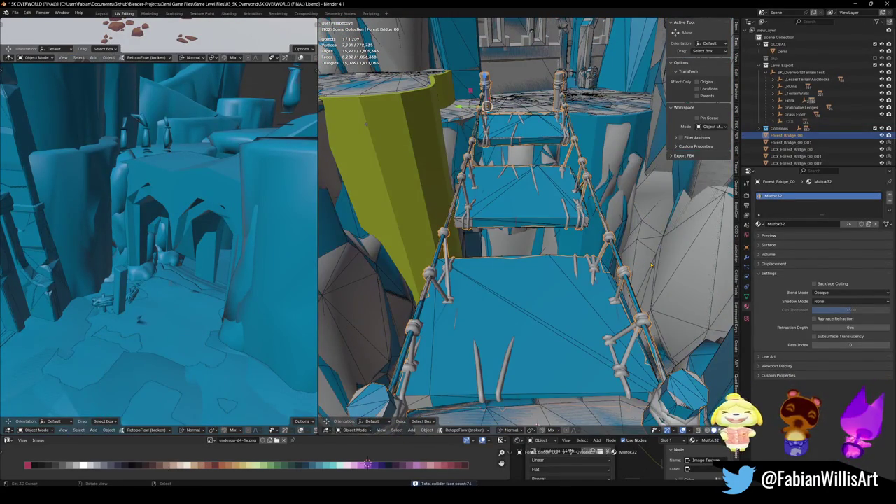
- Add a convex hull collider around another bridge post
middle_drag(591, 286, 560, 276)
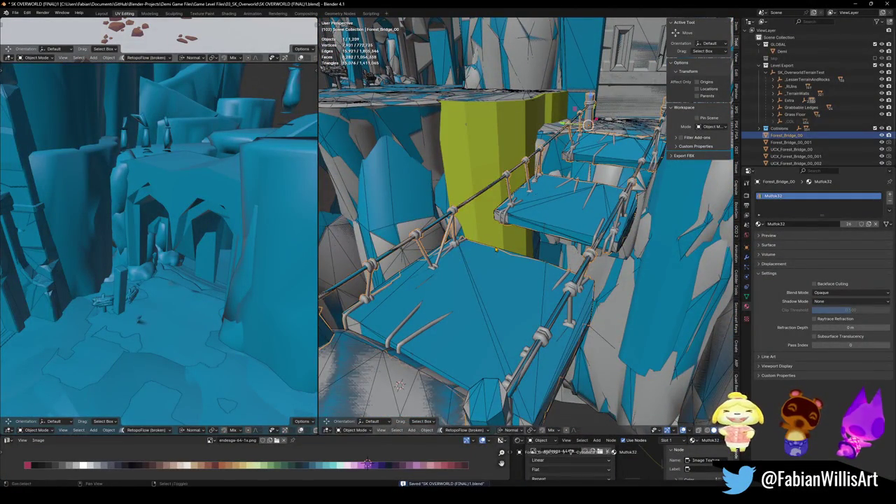
middle_drag(495, 249, 512, 278)
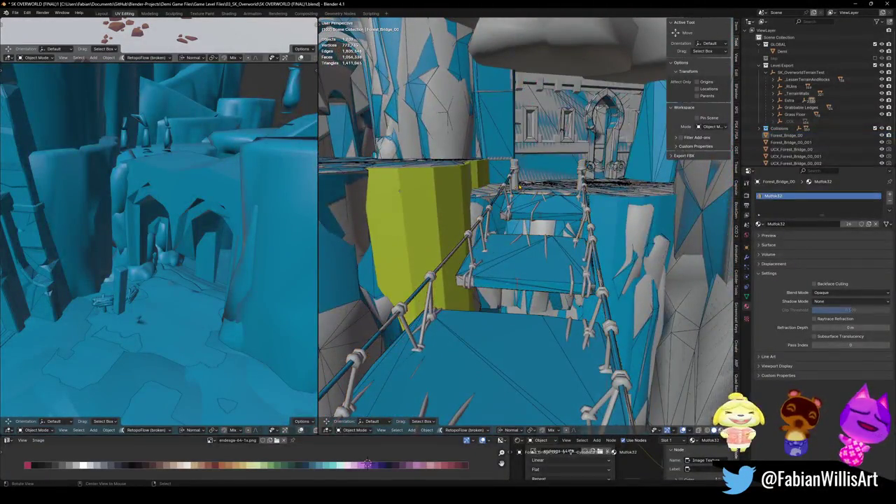
scroll(520, 186, up, 5)
key(Tab)
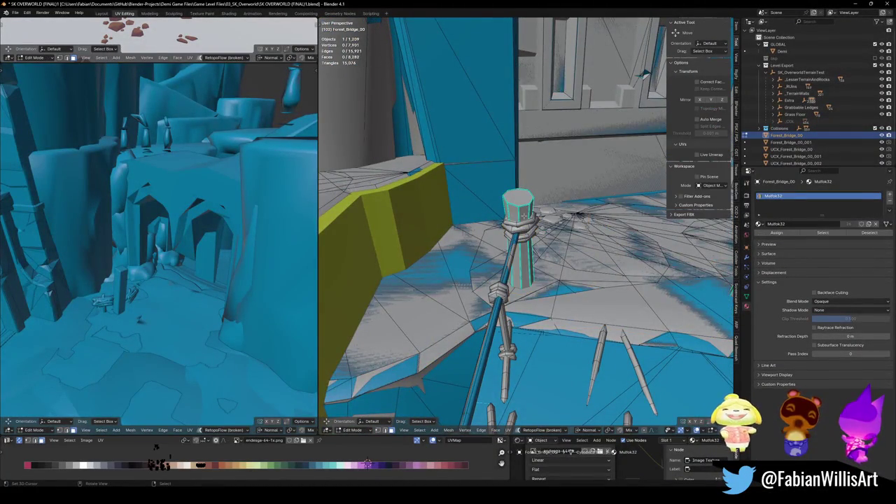
key(l)
mouse_move(521, 217)
middle_down()
mouse_move(485, 243)
mouse_move(489, 232)
middle_up()
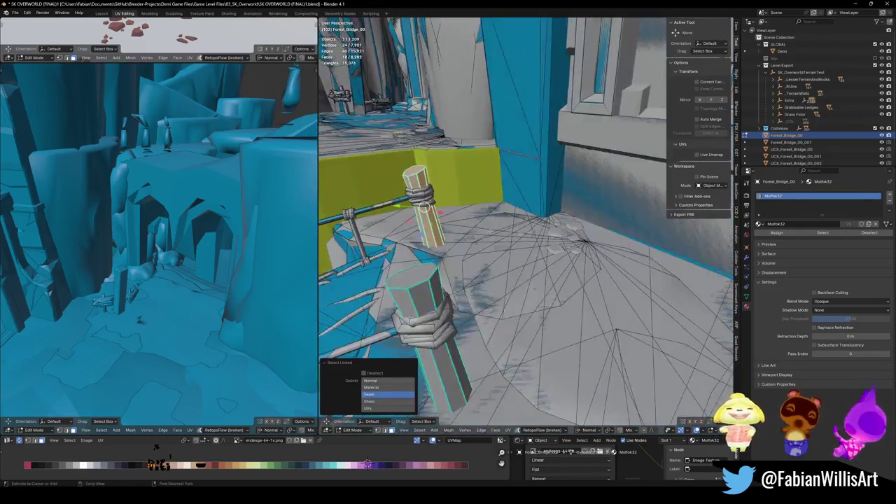
key(shift+c)
click(476, 208)
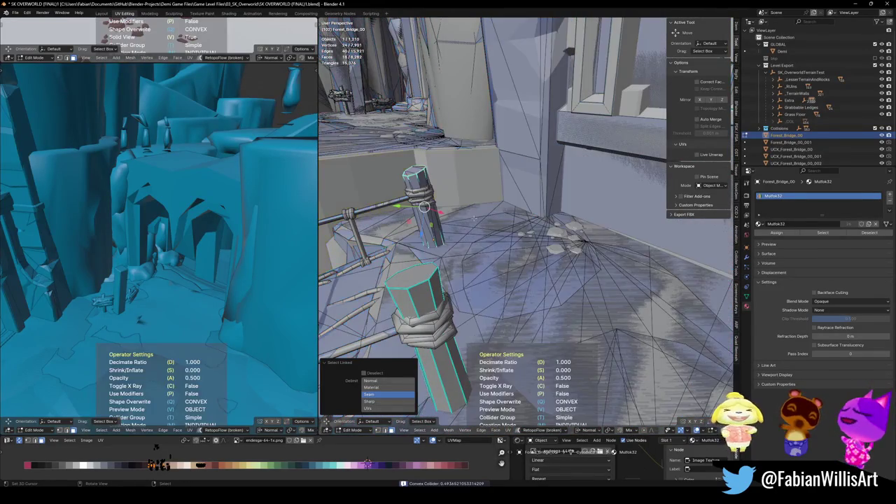
- Cancel the next post's collider, save the level file, and select UCX_Forest_Bridge_00_001
middle_drag(476, 208, 463, 246)
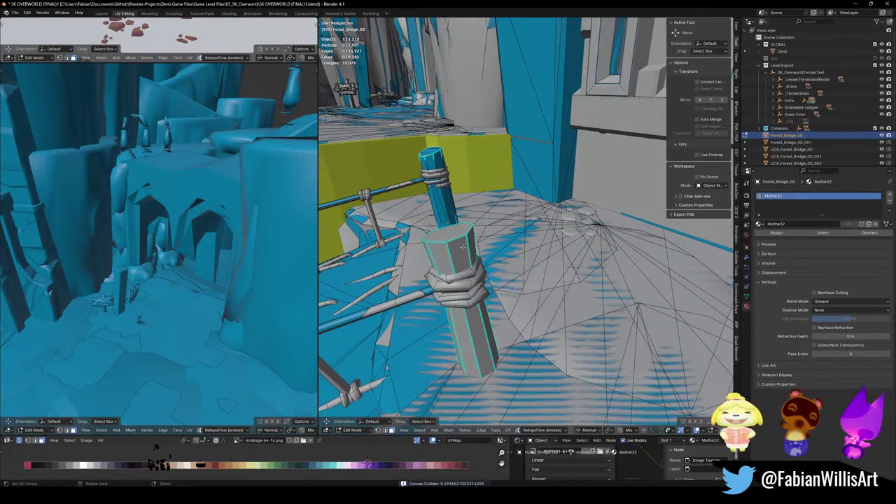
key(l)
key(shift+c)
key(Escape)
mouse_move(459, 238)
middle_down()
mouse_move(490, 210)
mouse_move(536, 339)
middle_up()
key(Tab)
key(ctrl+s)
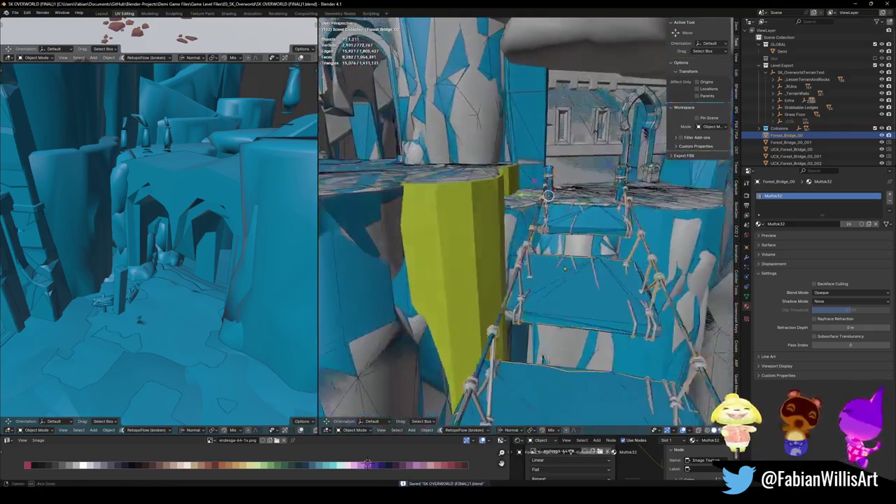
click(536, 338)
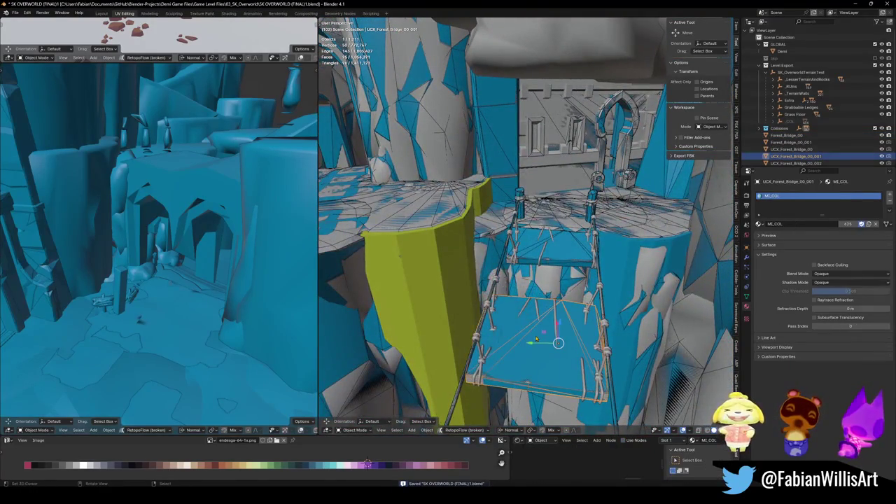
- Select the Forest_Bridge_00 mesh in the viewport
key(q)
click(535, 336)
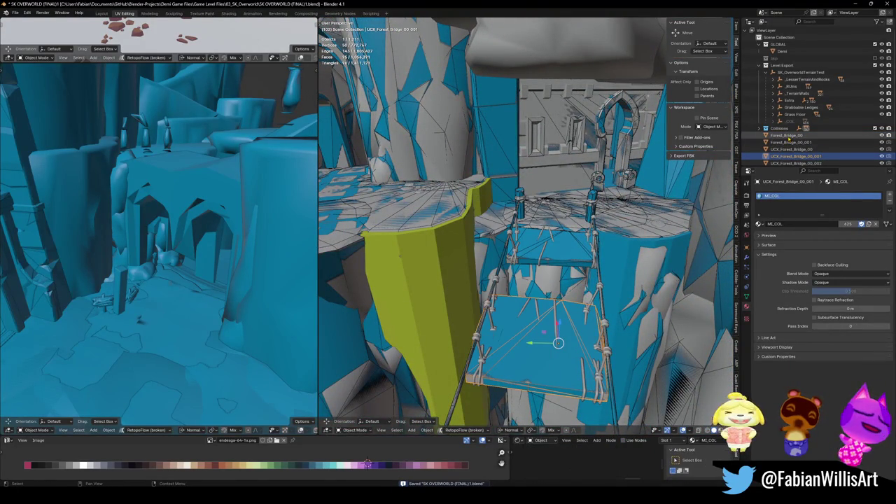
click(536, 337)
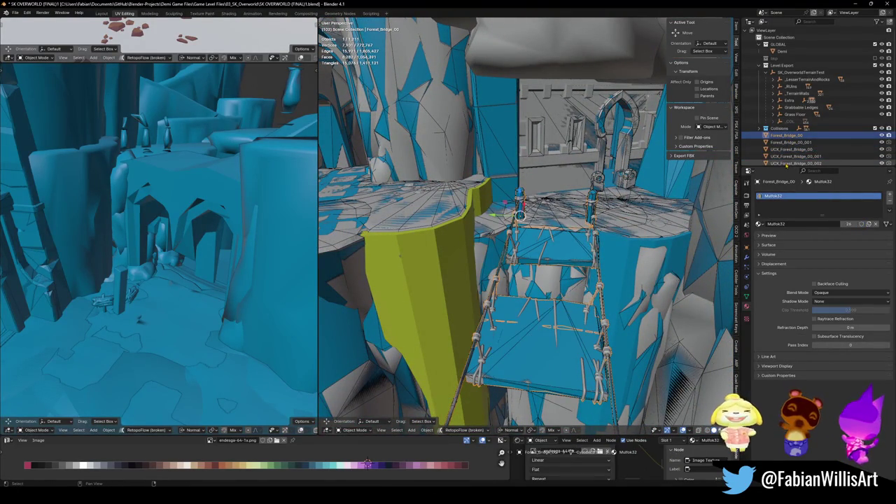
scroll(788, 133, down, 3)
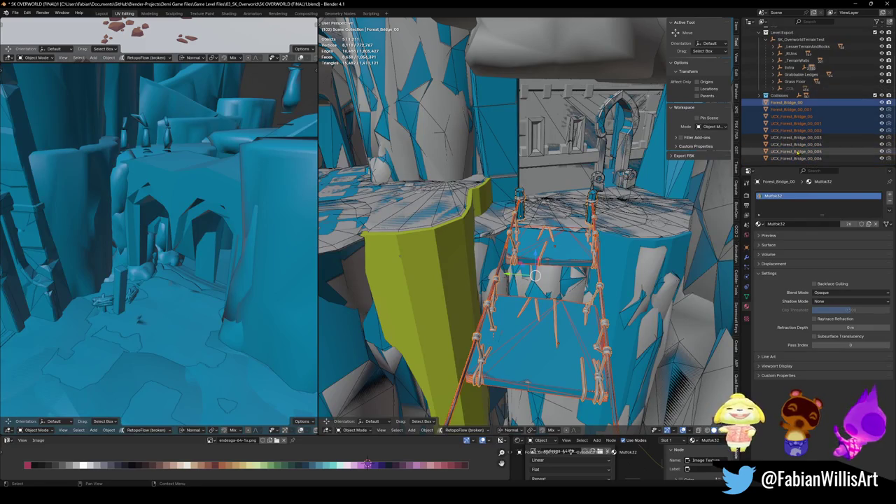
middle_drag(695, 176, 638, 201)
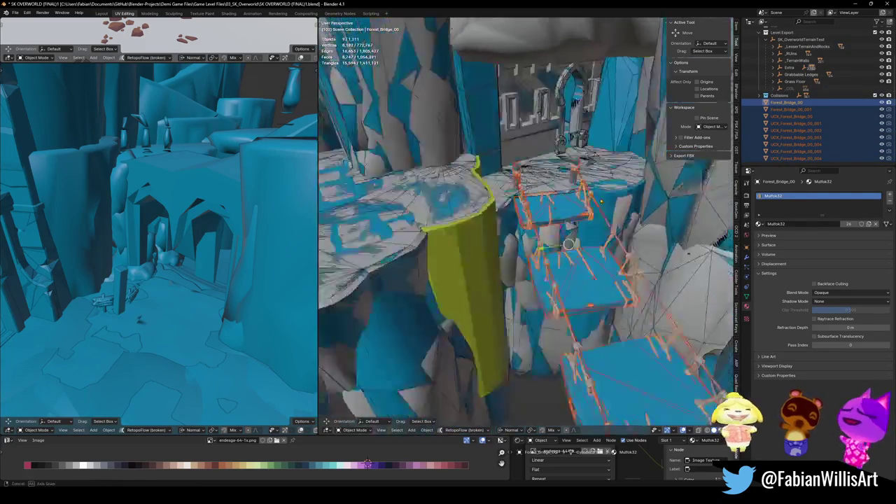
middle_drag(609, 243, 707, 210)
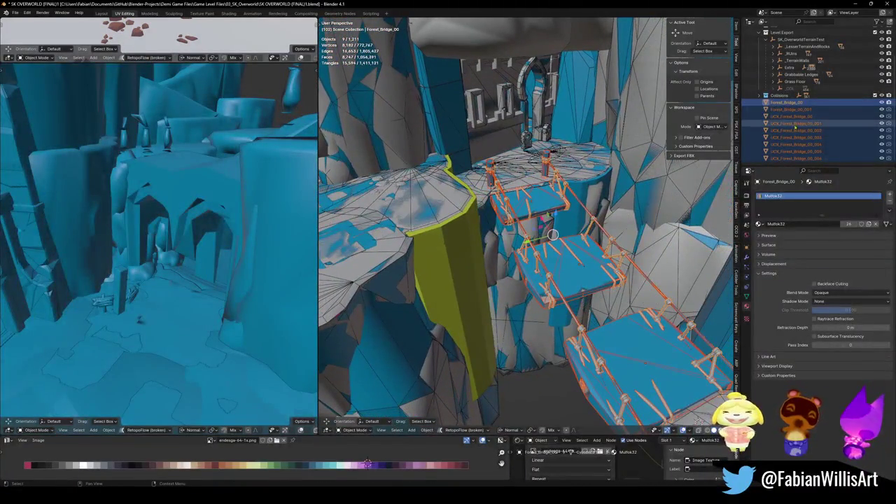
- Select Forest_Bridge_00_001 and switch the active collection from _COL to Extra
click(796, 110)
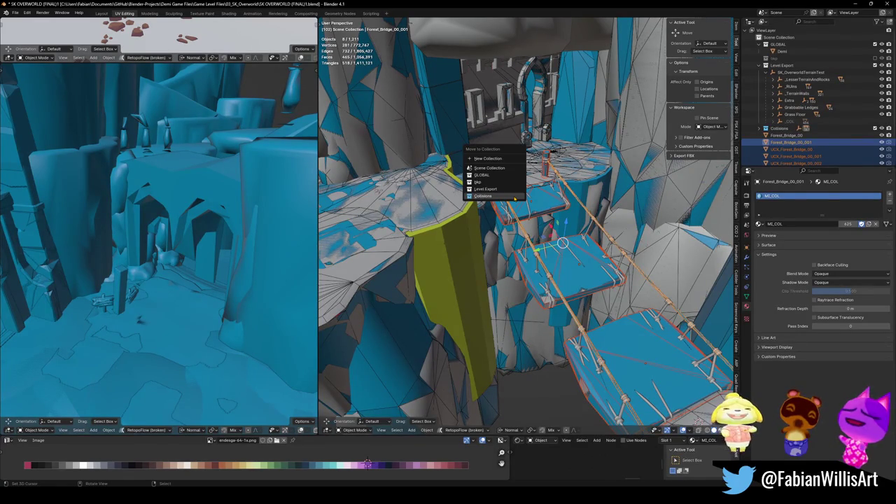
click(794, 123)
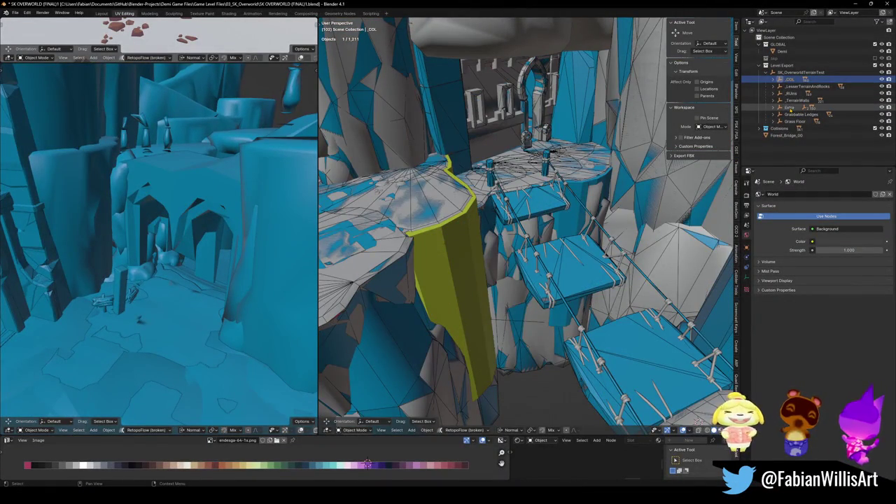
click(789, 107)
- Move the bridge plank objects to a new position
key(g)
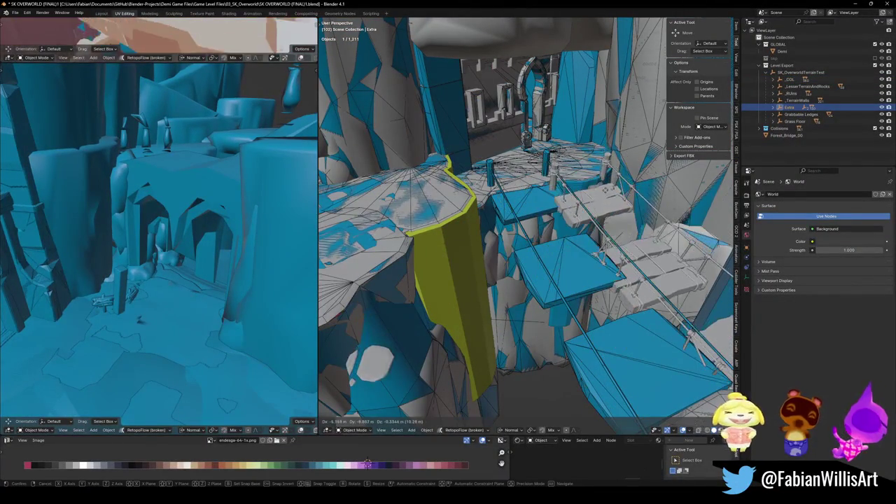
click(585, 195)
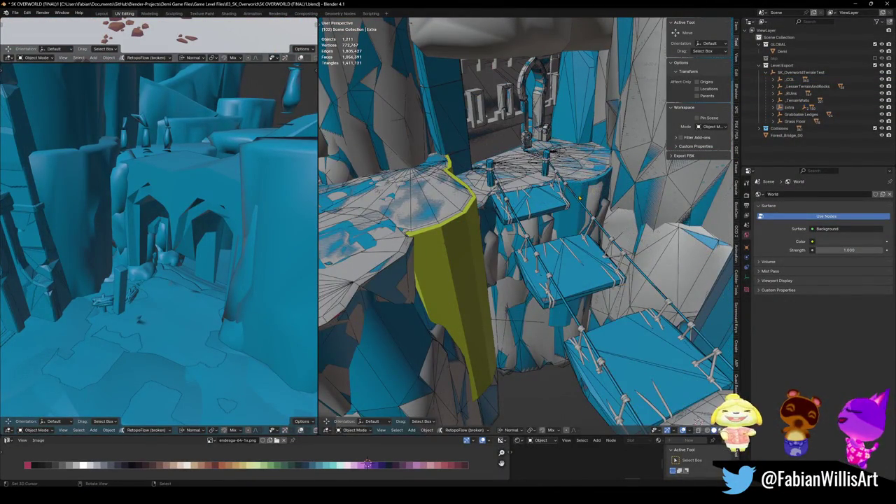
mouse_move(550, 199)
middle_down()
mouse_move(450, 239)
mouse_move(537, 260)
middle_up()
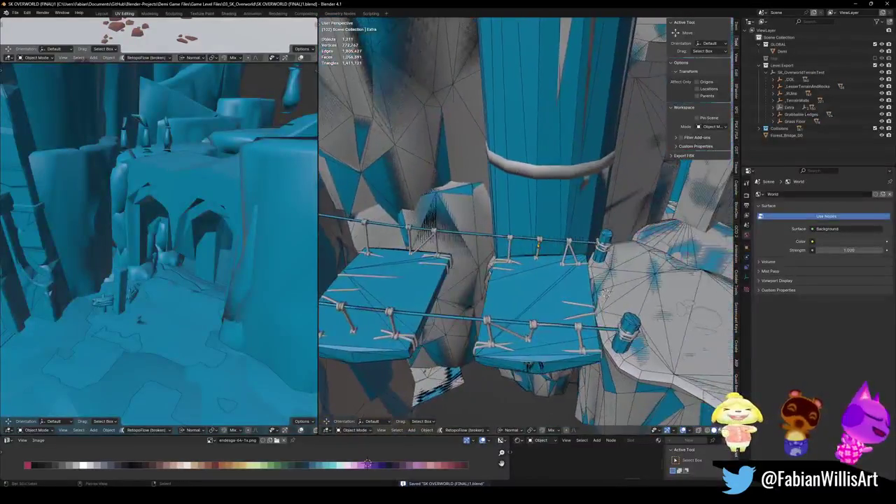
scroll(490, 239, up, 5)
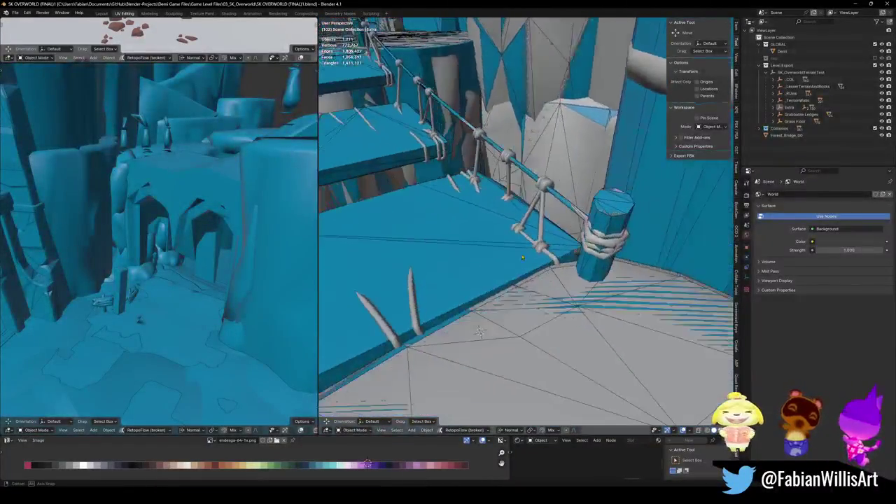
- Select the bridge collision object, show its modifiers, and extrude the platform end outward
click(490, 238)
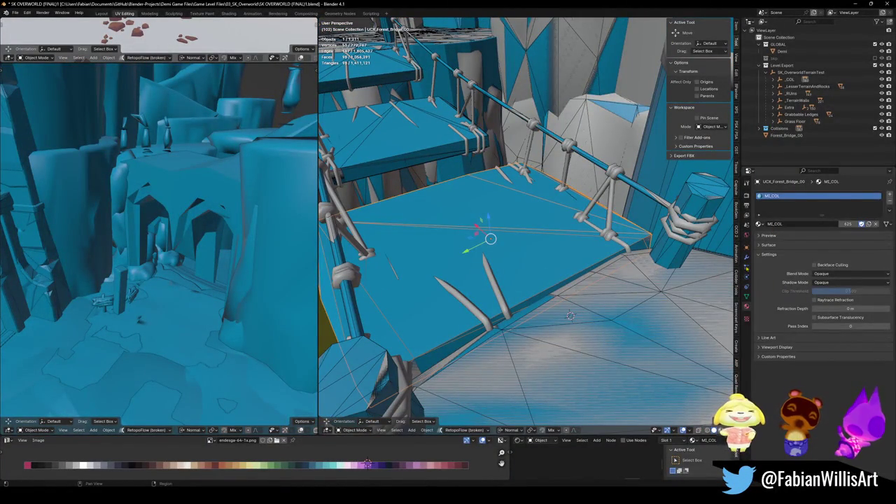
click(746, 257)
key(Tab)
middle_drag(559, 251, 483, 280)
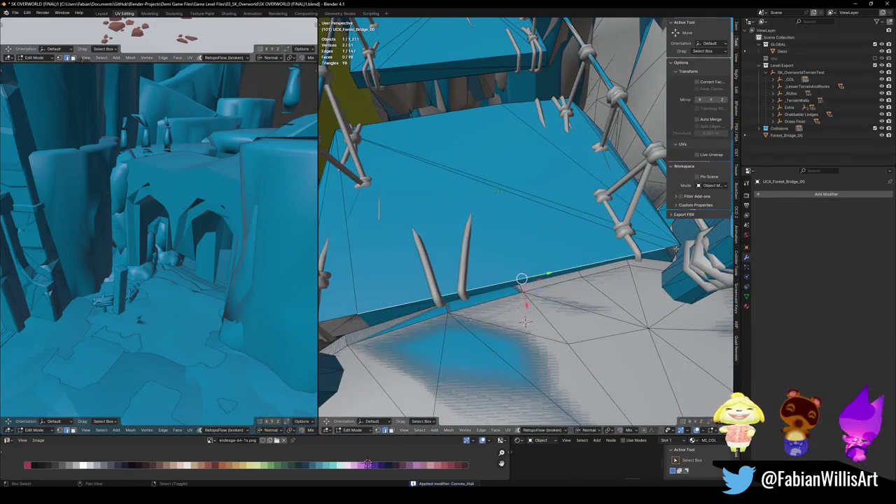
middle_drag(573, 312, 613, 272)
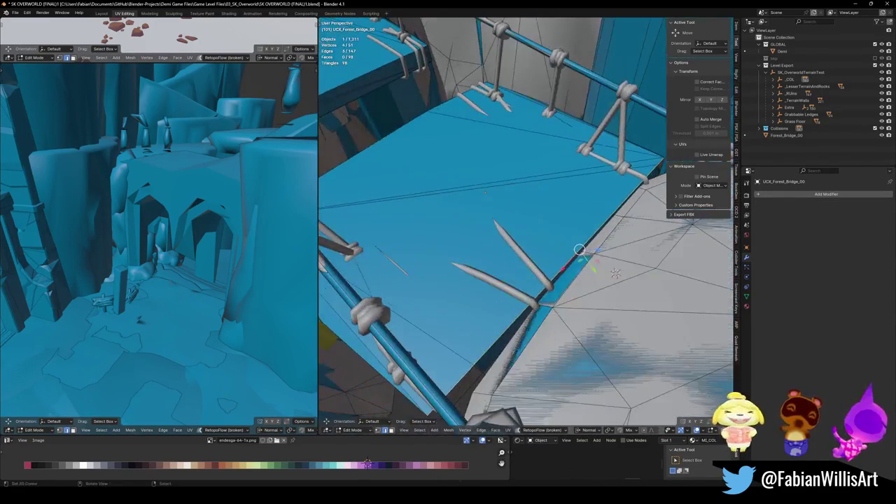
middle_drag(552, 264, 595, 231)
key(e)
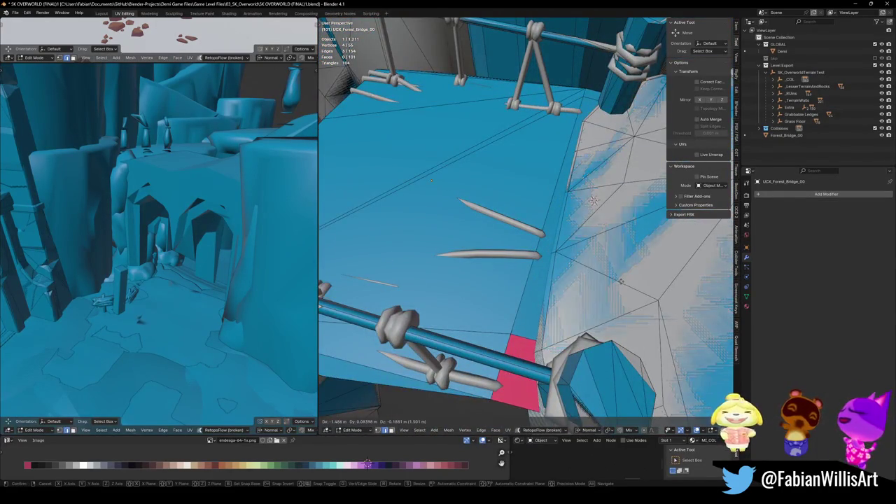
click(620, 281)
- Inspect the extended collision mesh across the bridge and return to Object Mode
middle_drag(620, 281, 532, 347)
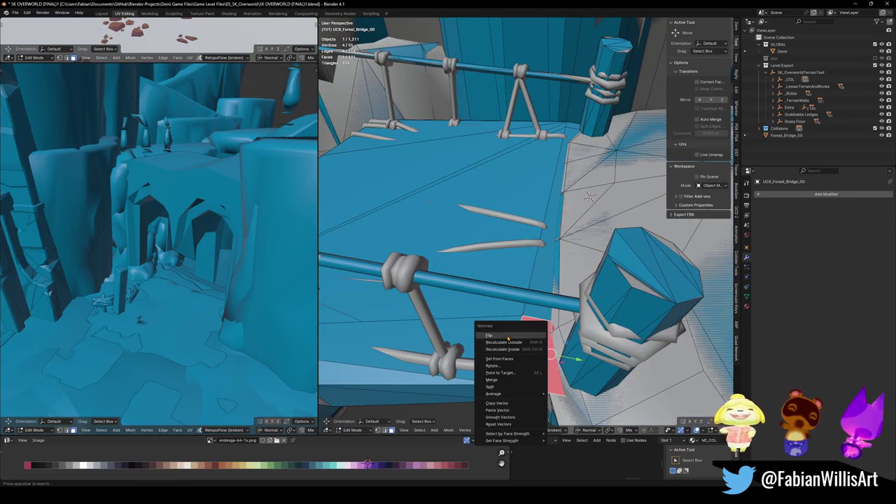
mouse_move(589, 197)
middle_down()
mouse_move(553, 224)
mouse_move(531, 331)
middle_up()
scroll(553, 224, down, 3)
scroll(651, 380, up, 5)
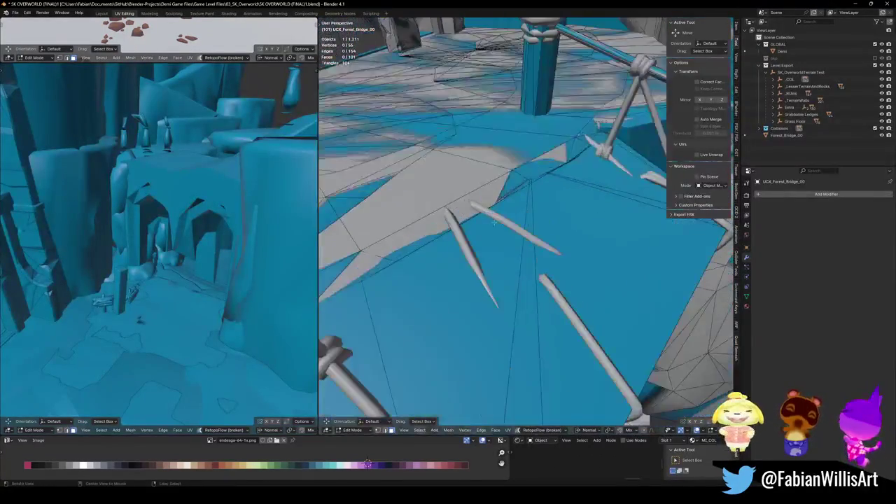
middle_drag(650, 380, 477, 258)
click(518, 222)
middle_drag(518, 222, 554, 239)
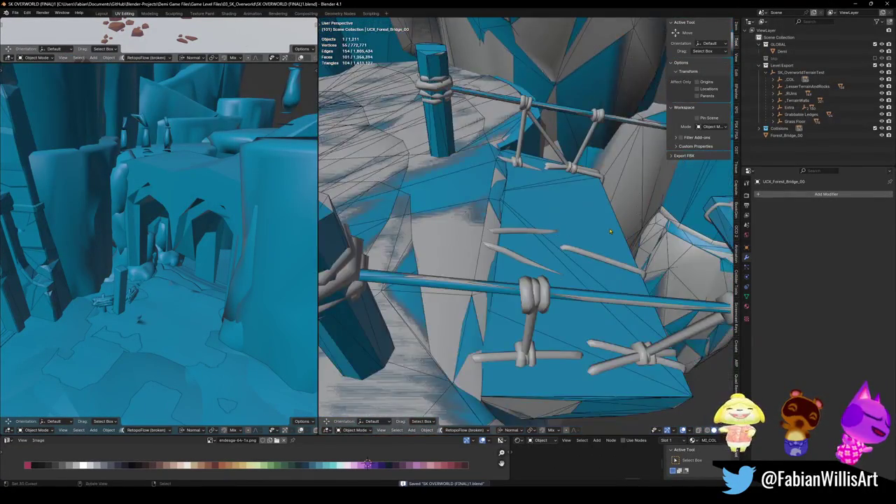
mouse_move(610, 231)
middle_down()
mouse_move(540, 241)
mouse_move(543, 254)
middle_up()
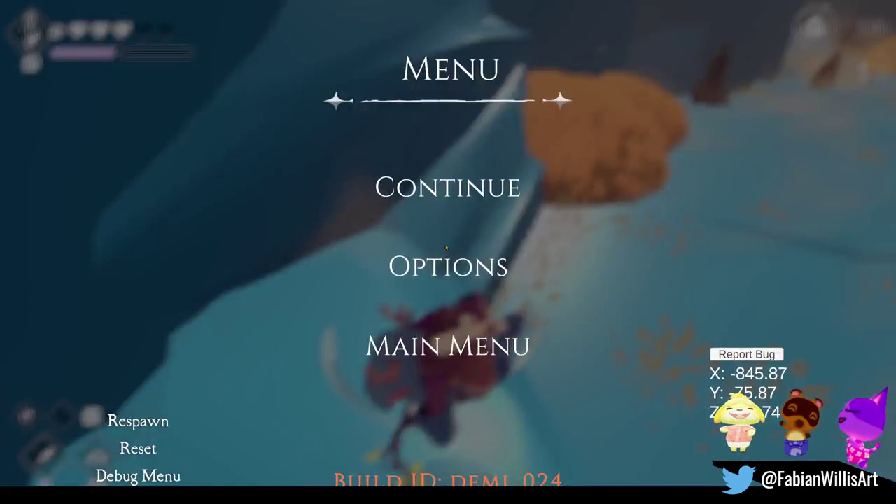
- Exit the fullscreen game view with F11 and switch back to Blender
key(F11)
click(855, 5)
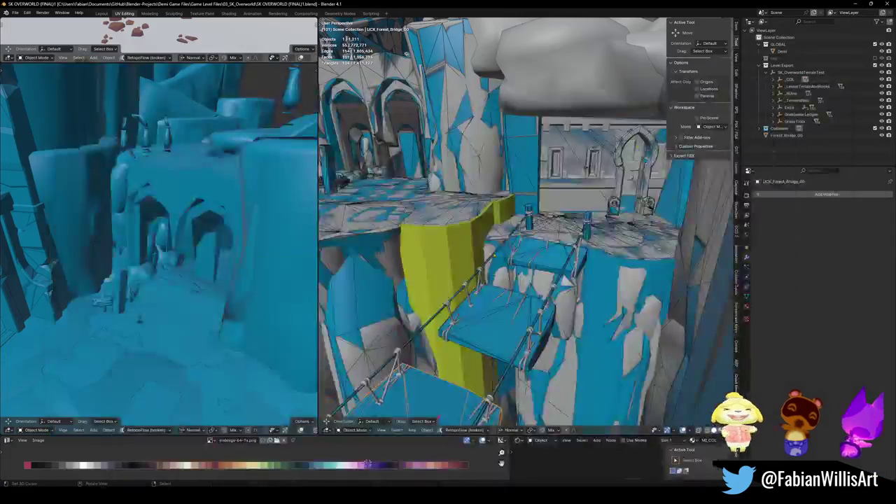
- Walk-navigate through the arch and rocky corridor into the crevice ledge
key(shift+grave)
key(w)
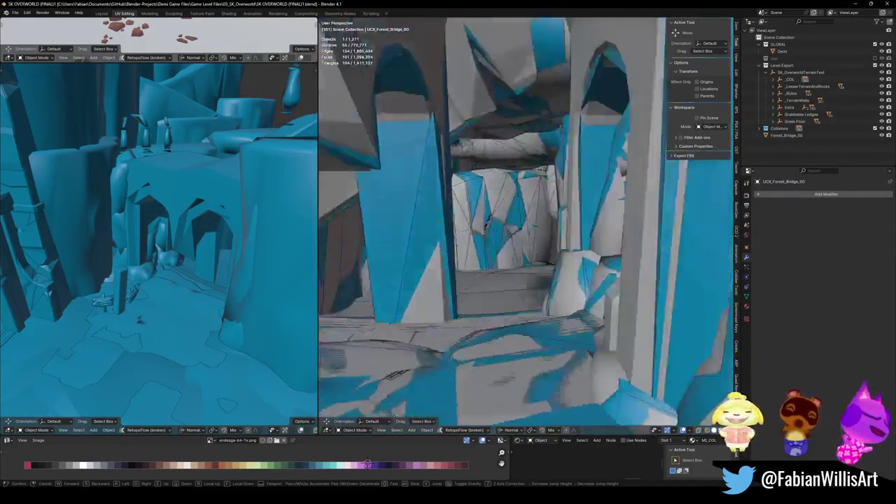
key(w)
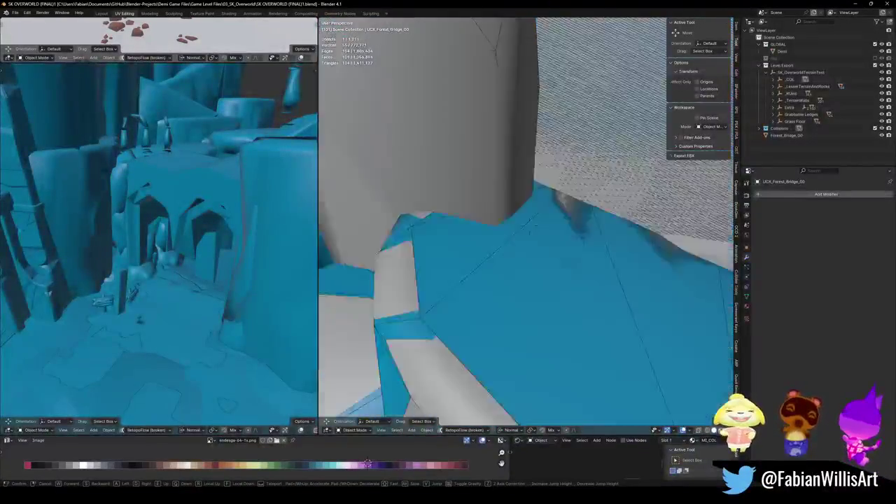
key(w)
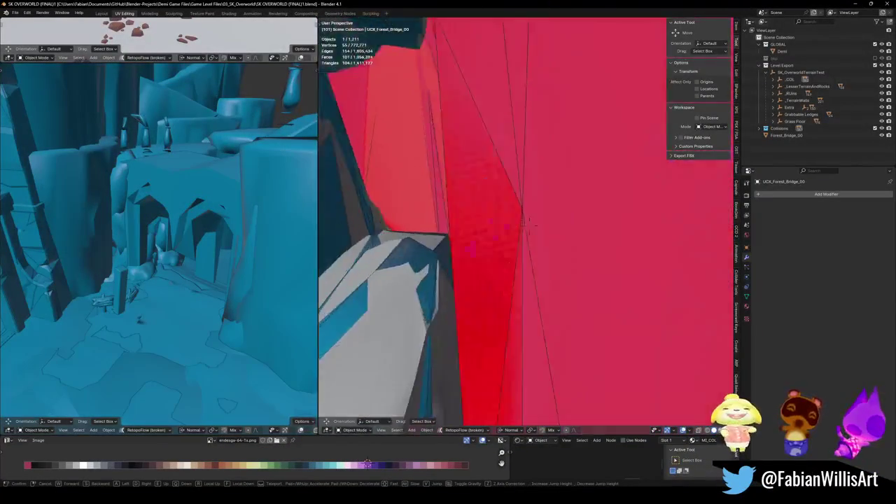
key(w)
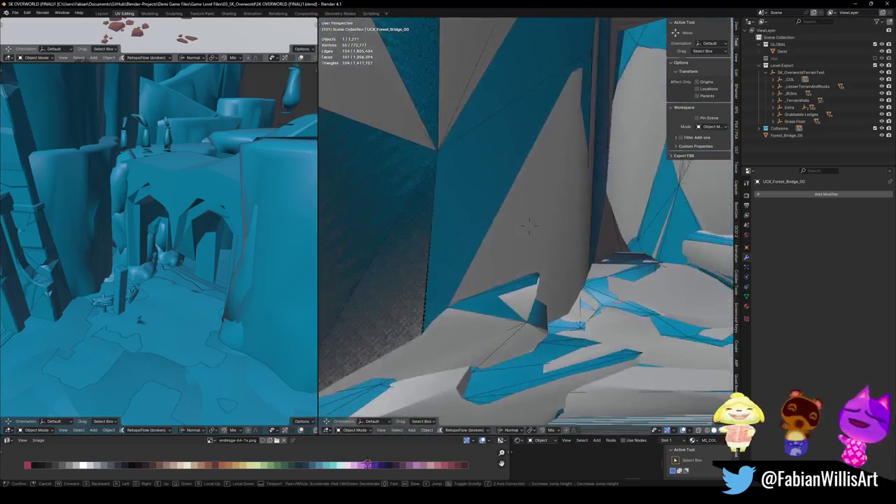
key(w)
- Select DK_Terrain_01.233_001, isolate it, and enter Edit Mode on its mesh
click(532, 226)
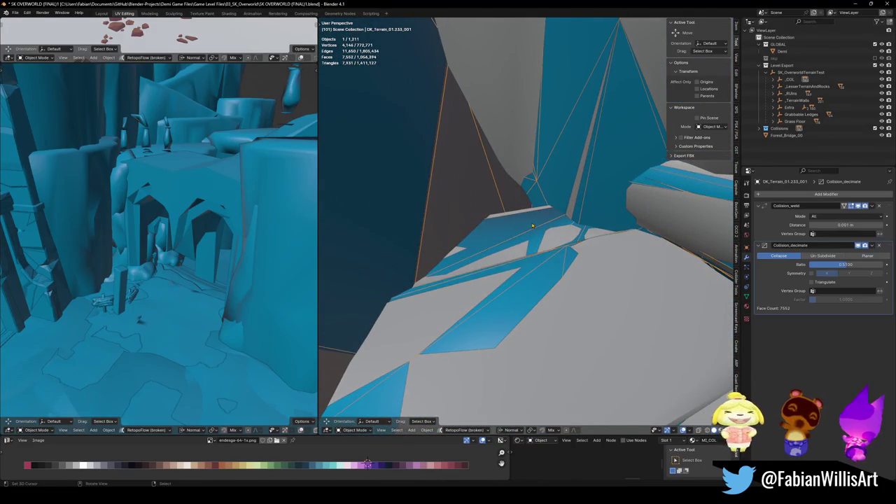
key(a)
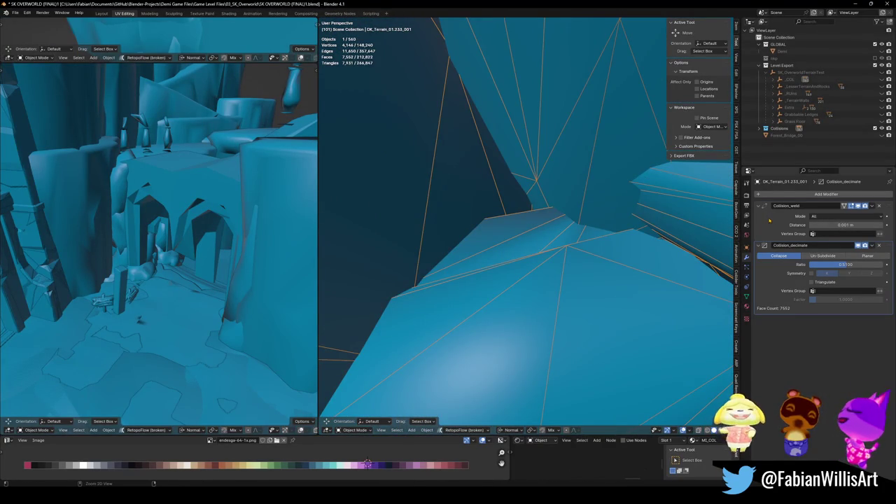
key(Tab)
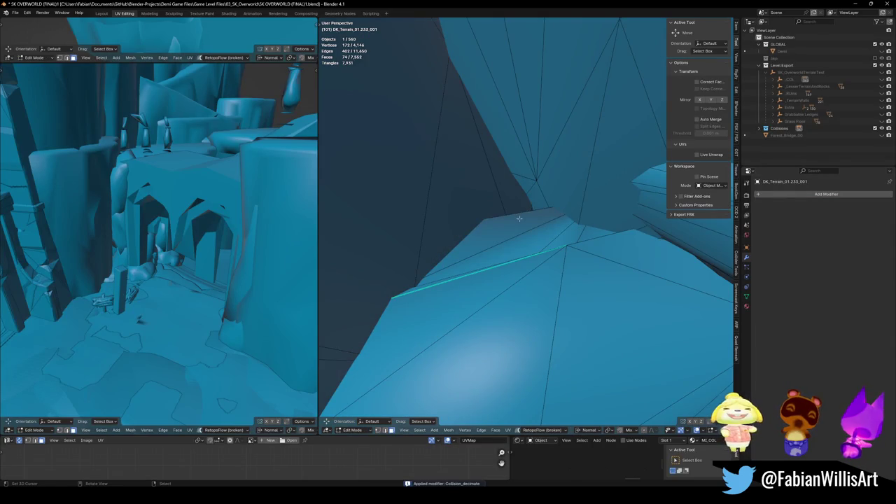
- Add a cube to the terrain collision mesh, frame it, and scale it at the ledge
click(518, 219)
scroll(539, 221, up, 5)
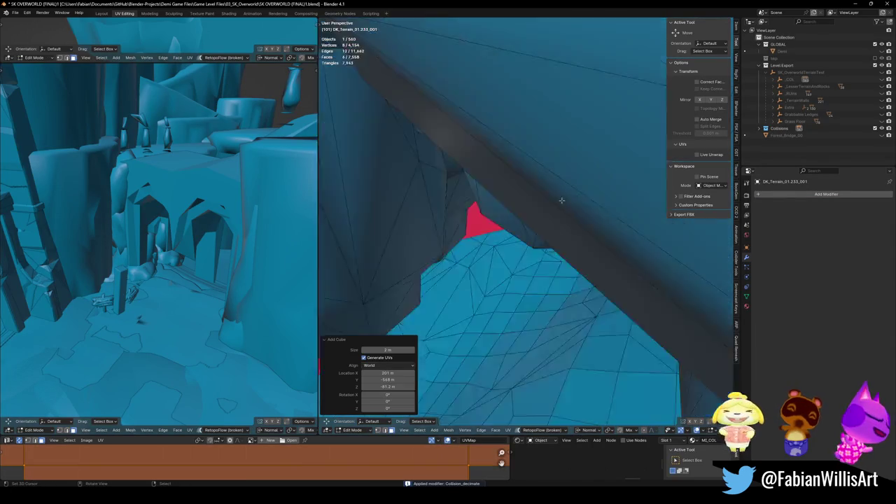
scroll(560, 220, down, 3)
scroll(567, 221, down, 3)
scroll(575, 223, down, 2)
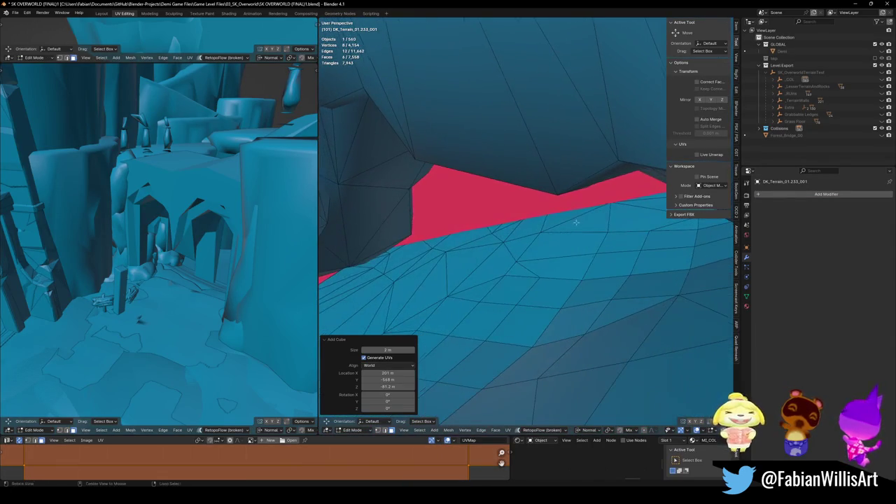
key(KP_Decimal)
scroll(602, 252, down, 2)
scroll(602, 252, down, 3)
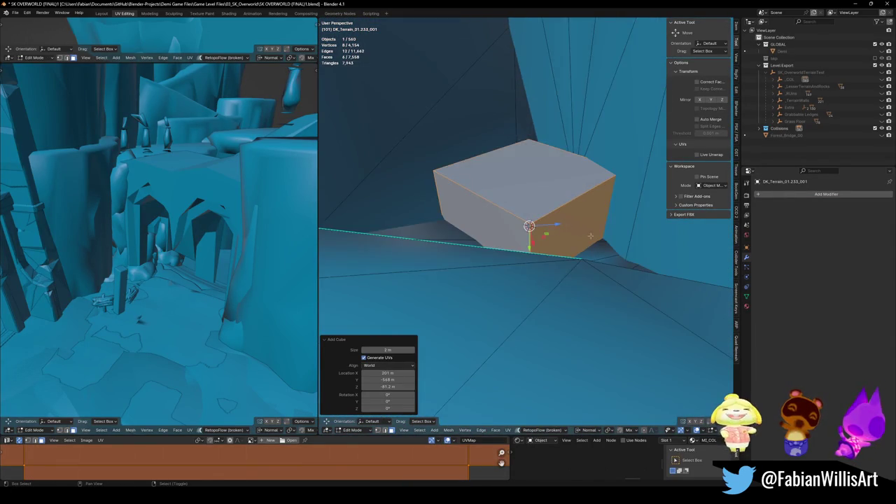
scroll(603, 253, down, 1)
scroll(603, 253, down, 3)
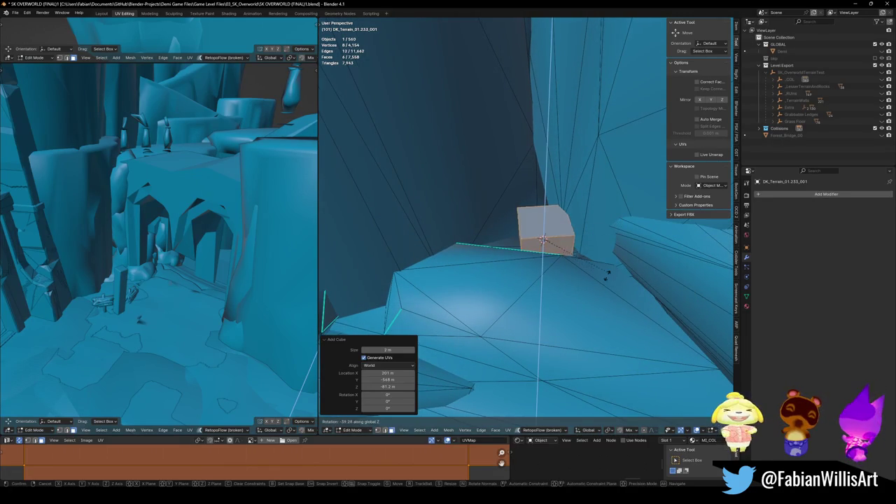
click(650, 232)
- Move one face of the block to wedge it into the crevice gap
middle_drag(650, 232, 508, 249)
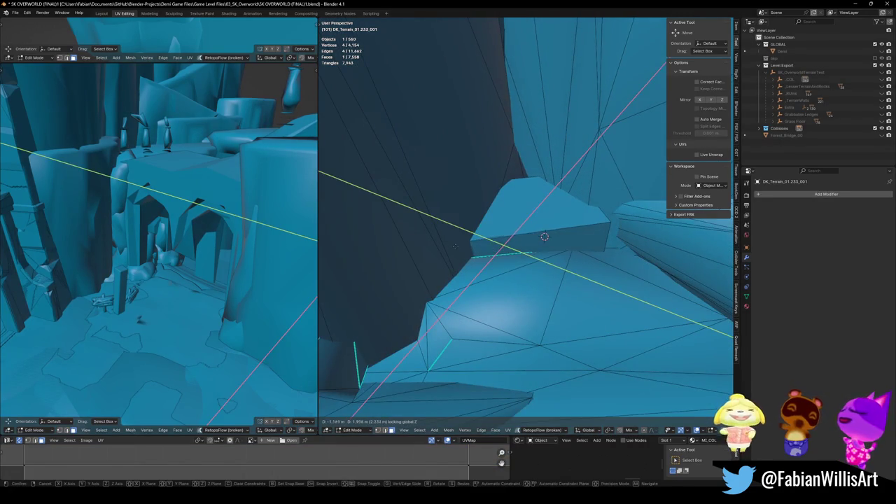
middle_drag(622, 250, 569, 245)
click(575, 247)
key(g)
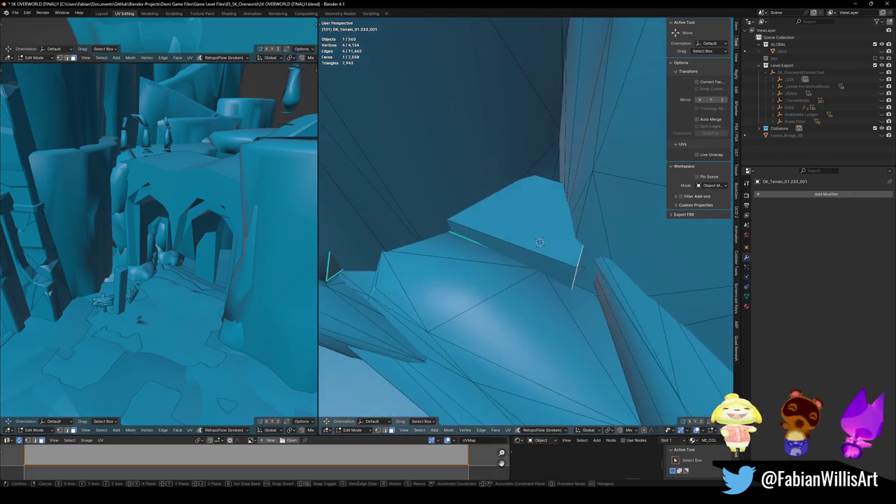
middle_drag(535, 226, 544, 243)
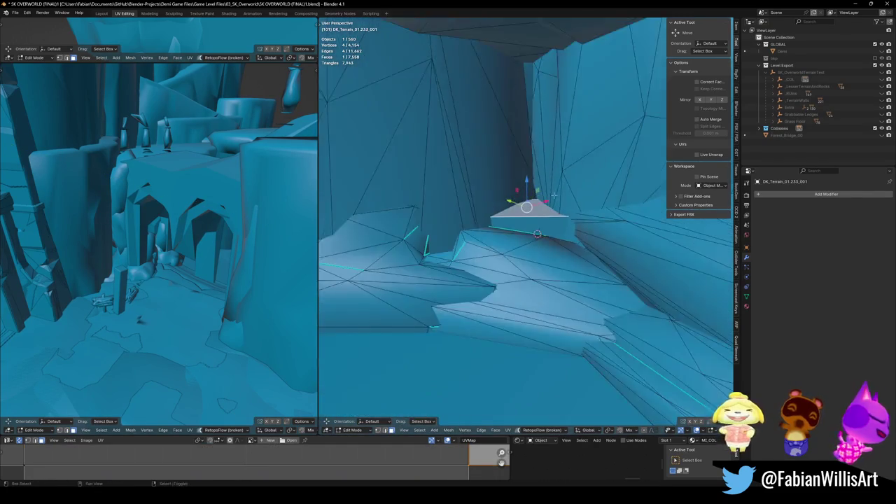
middle_drag(505, 175, 599, 242)
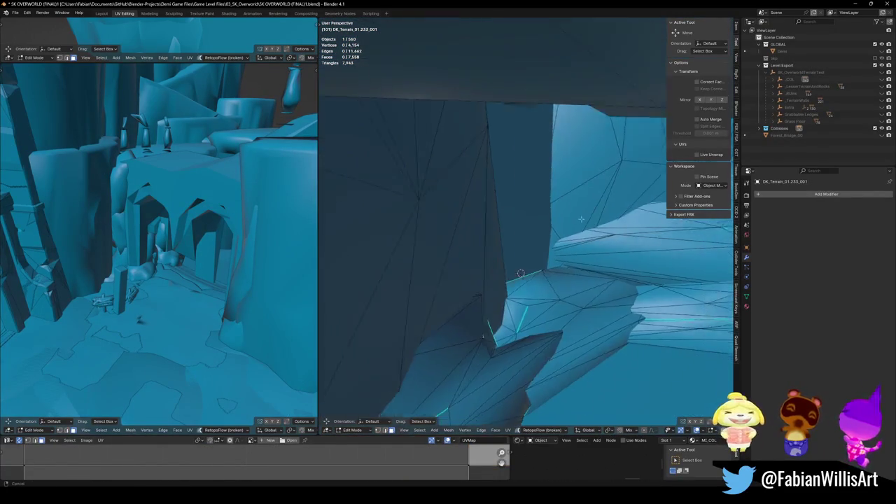
- Return to Object Mode and switch over to Unity
key(ctrl+Tab)
click(504, 241)
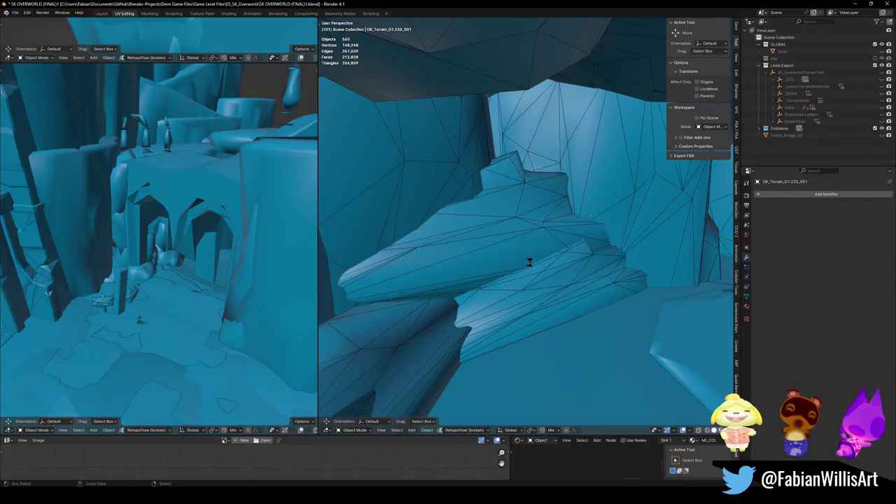
key(alt+Tab)
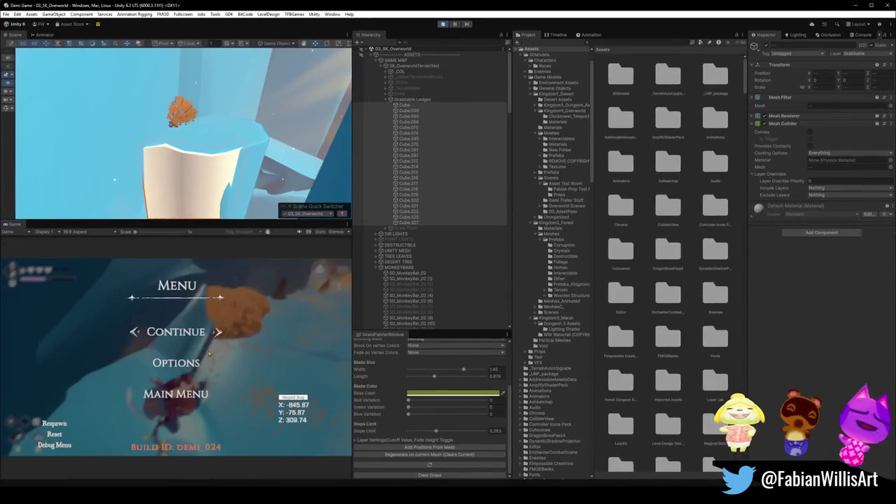
- Resume the fullscreen playtest and run through the orange bushes onto the ice
key(Escape)
key(F10)
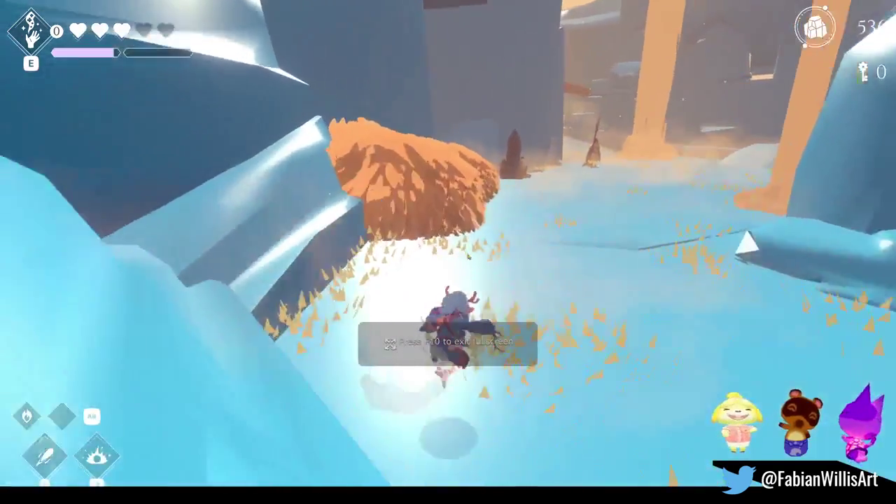
key(w)
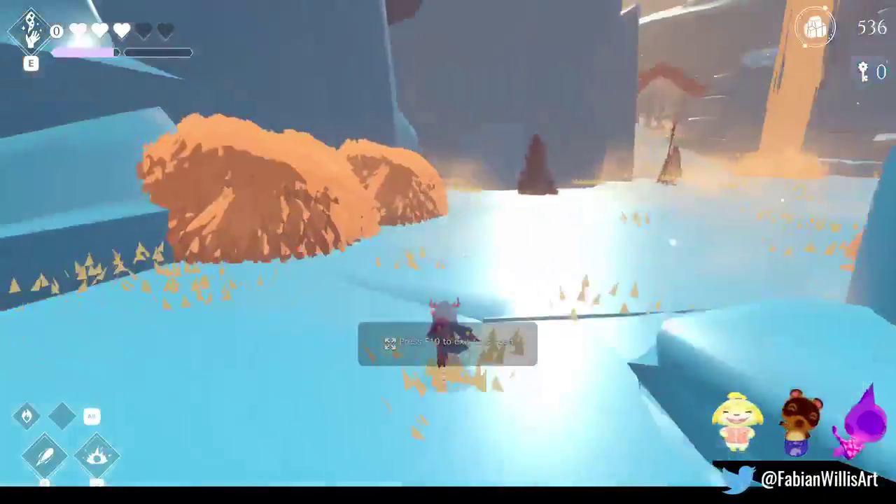
key(w)
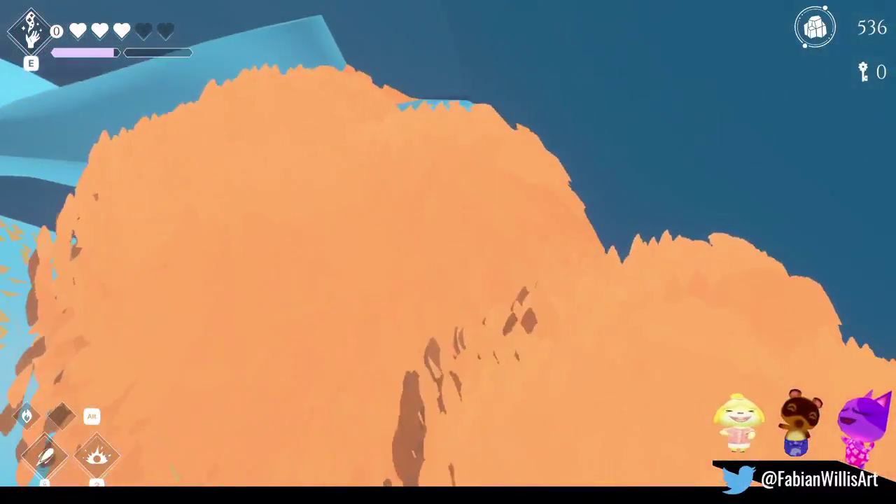
key(w)
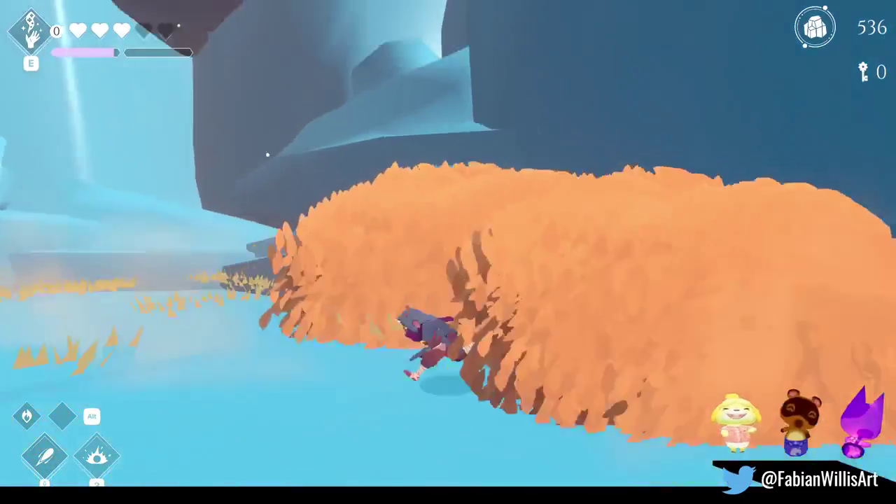
key(w)
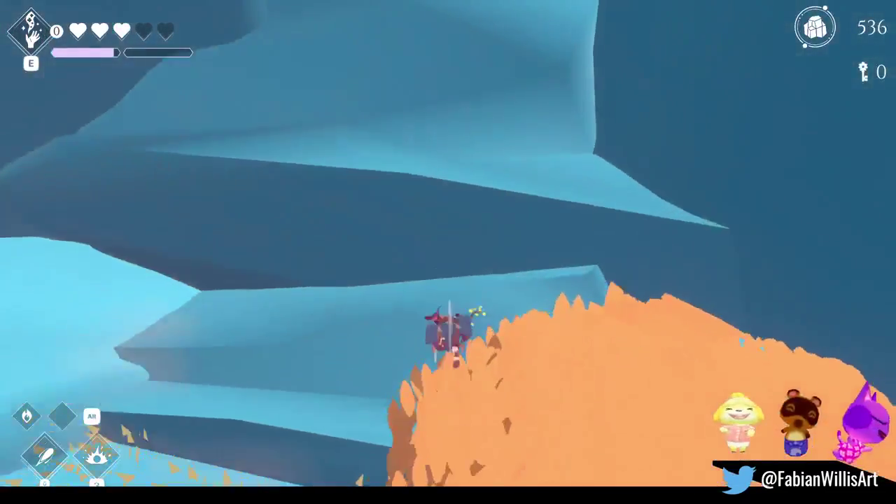
key(w)
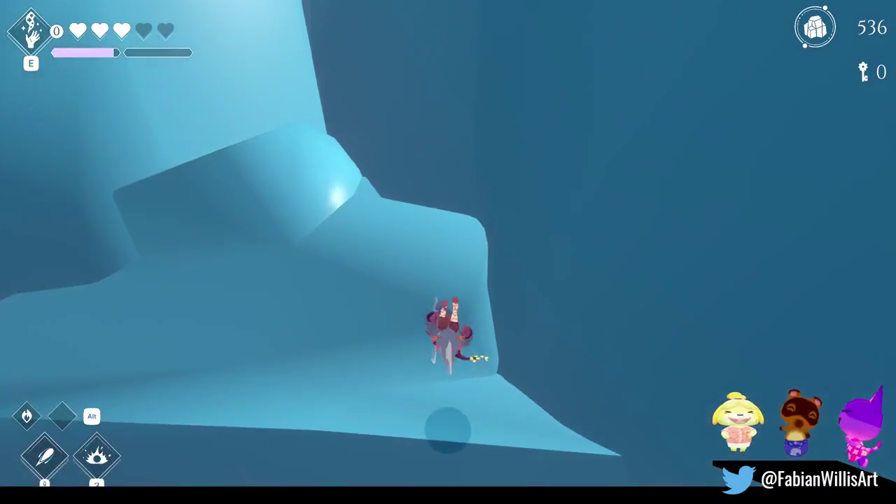
- Jump and climb up the icy walls, then pause and return to Blender
key(space)
key(space)
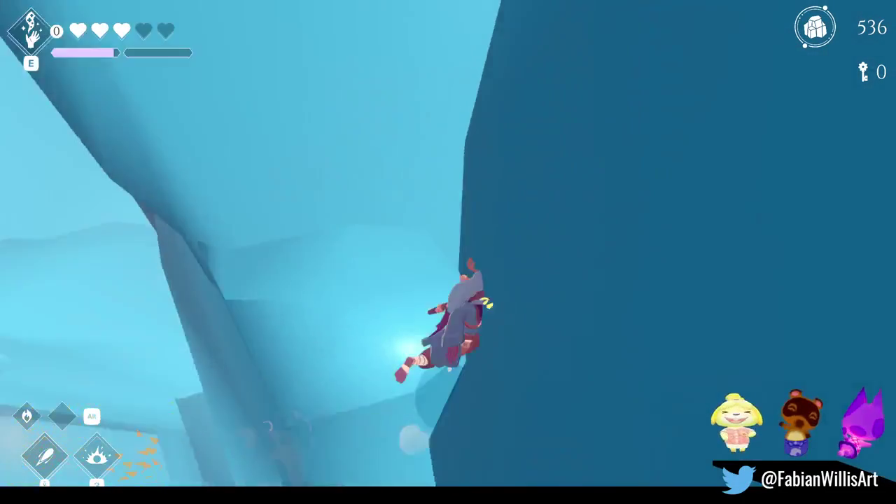
key(w)
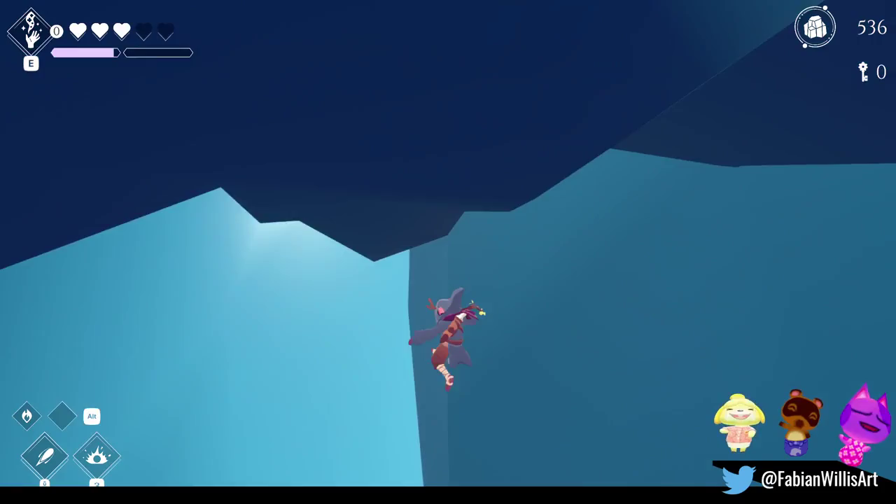
key(w)
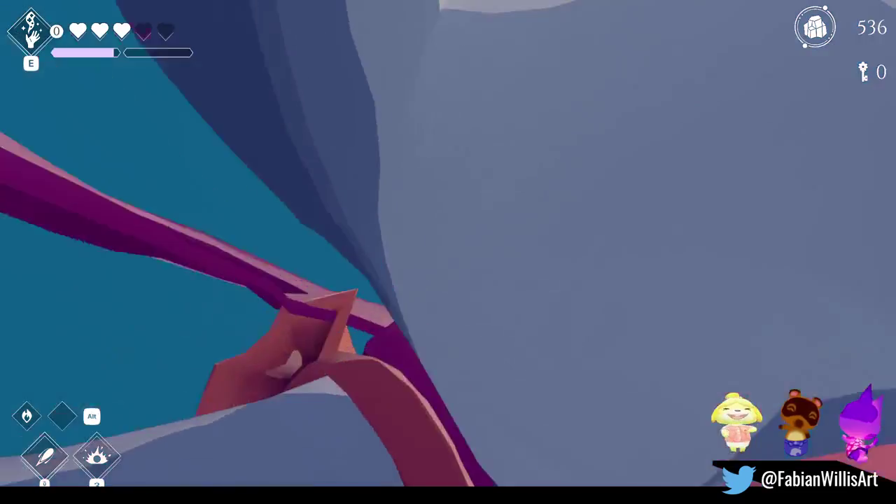
key(w)
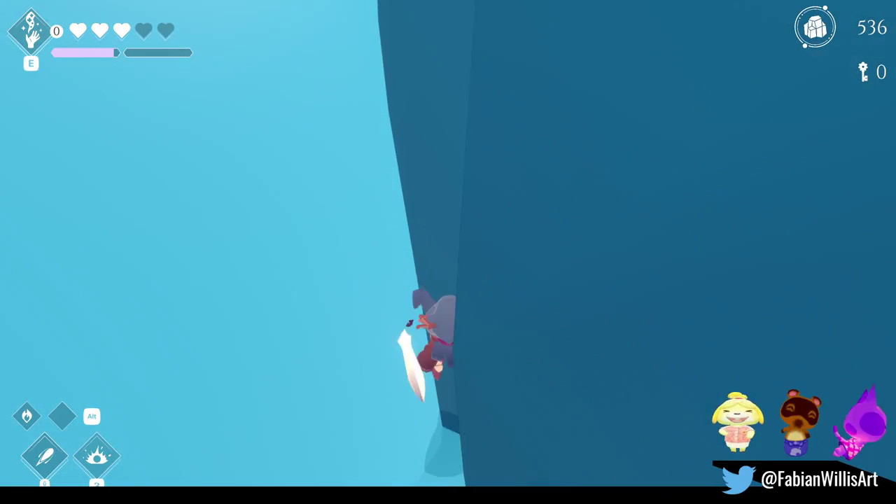
key(Escape)
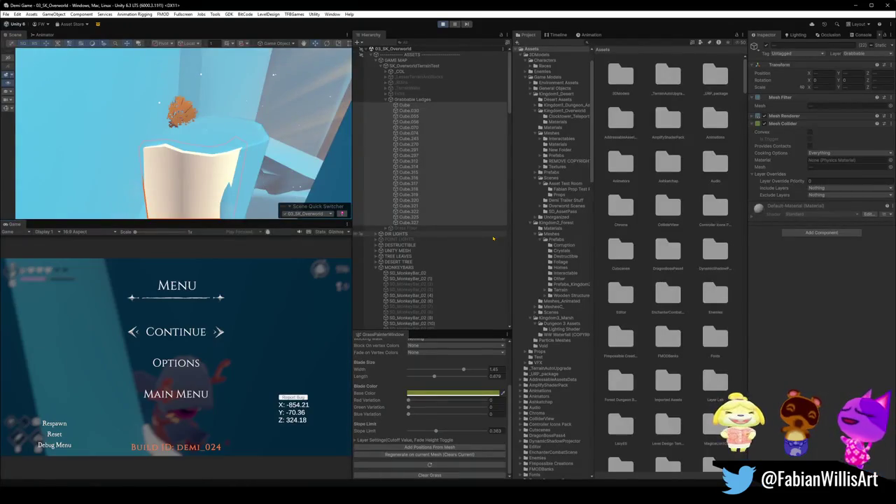
click(855, 5)
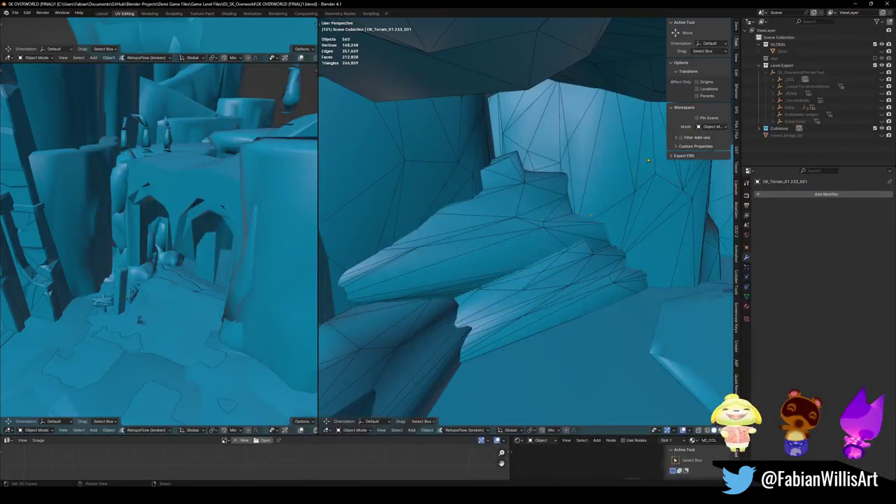
- Add a cube block to the terrain mesh at the wall ledge and raise one face 5.5915 m
key(shift+grave)
key(w)
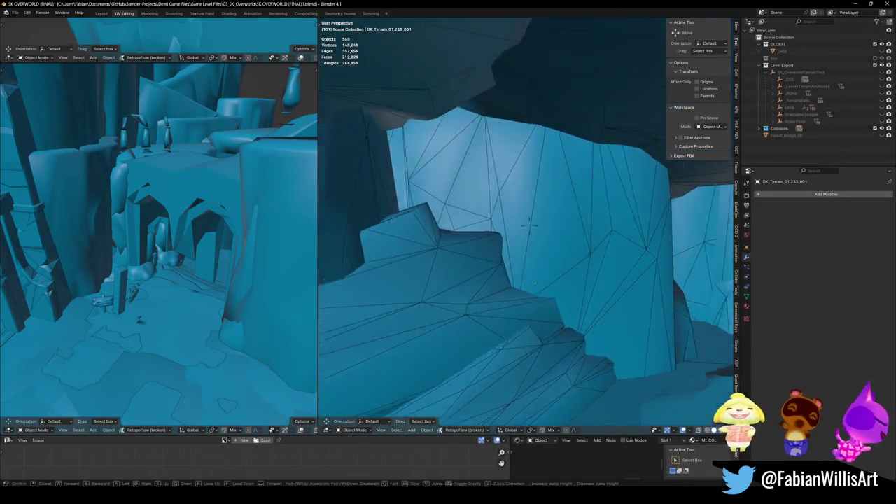
click(506, 205)
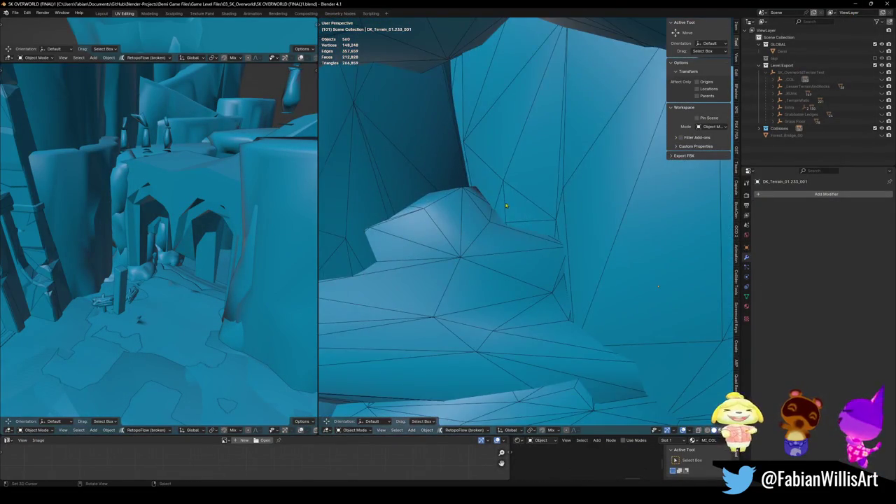
key(Tab)
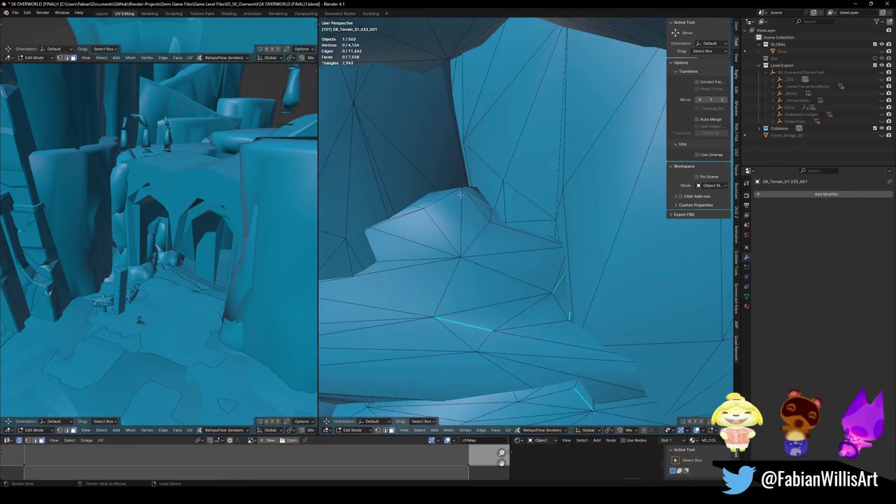
scroll(490, 189, up, 5)
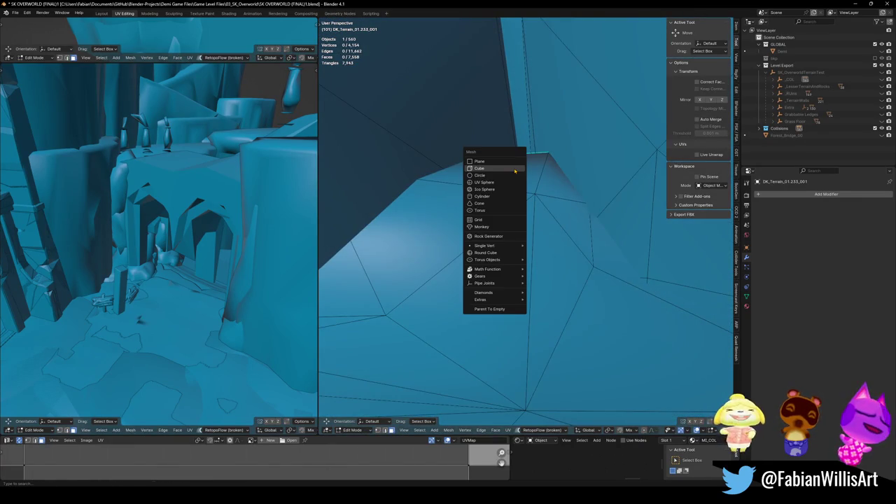
click(514, 171)
mouse_move(516, 168)
middle_down()
mouse_move(553, 257)
mouse_move(595, 246)
mouse_move(473, 229)
mouse_move(522, 212)
middle_up()
click(589, 249)
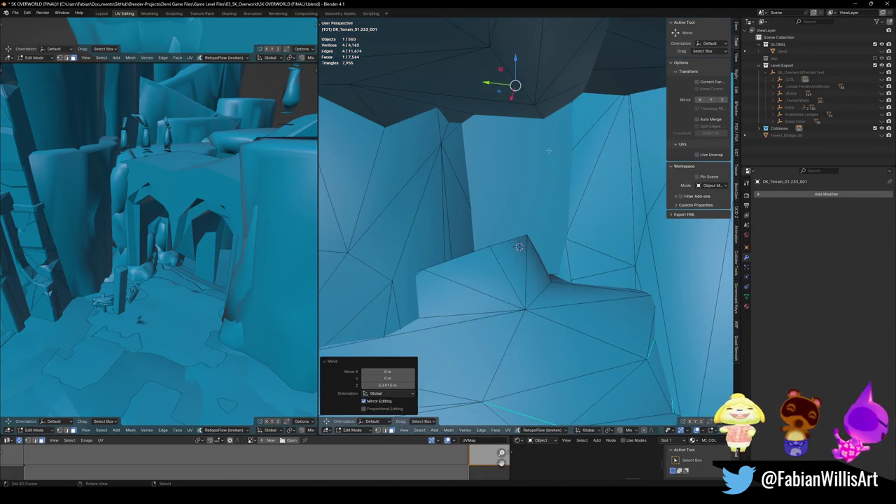
key(Tab)
- Resume the paused game in Unity with the game view filling the screen
key(alt+Tab)
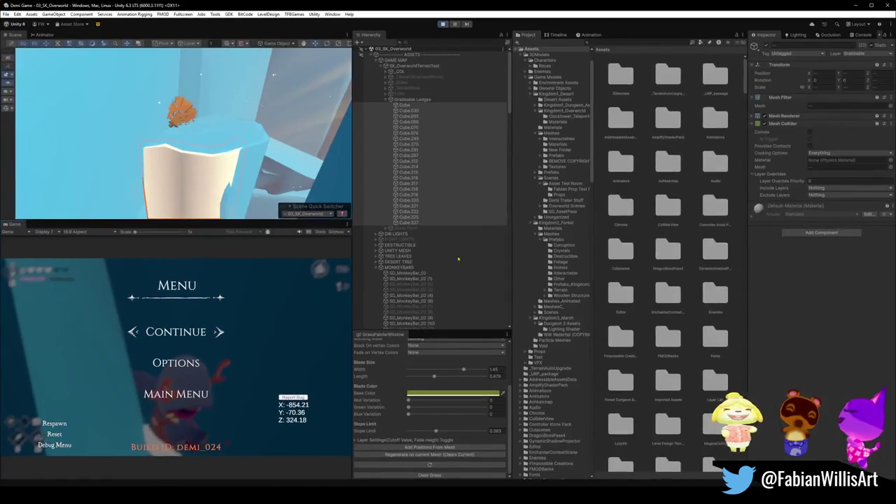
click(177, 332)
key(F10)
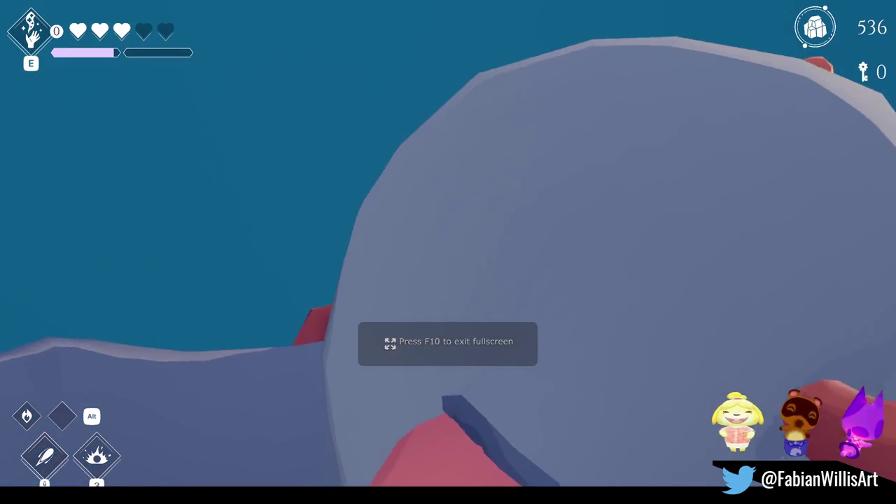
- Run across the icy clearing past the gated wall and climb the ice ledges until guard Pinion speaks
key(w)
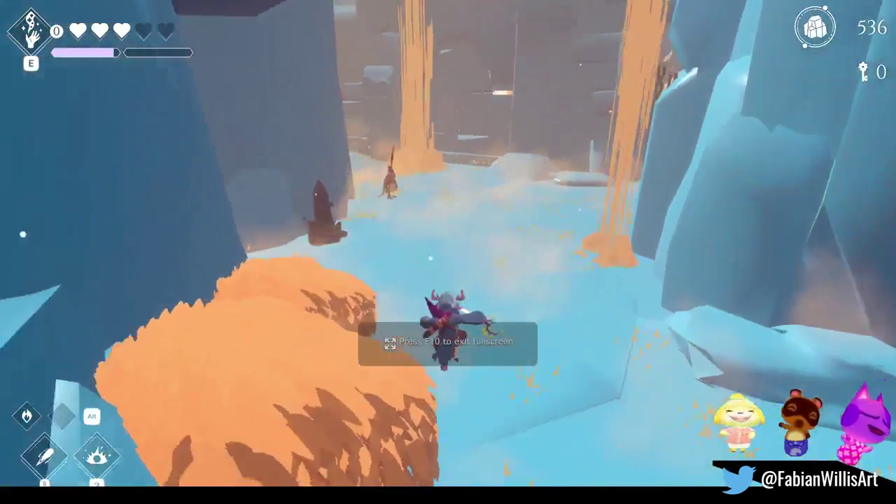
key(a)
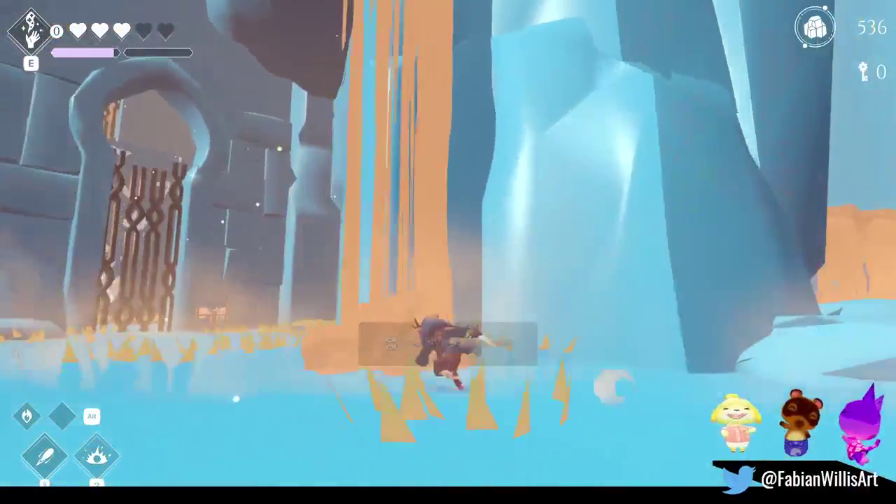
key(w)
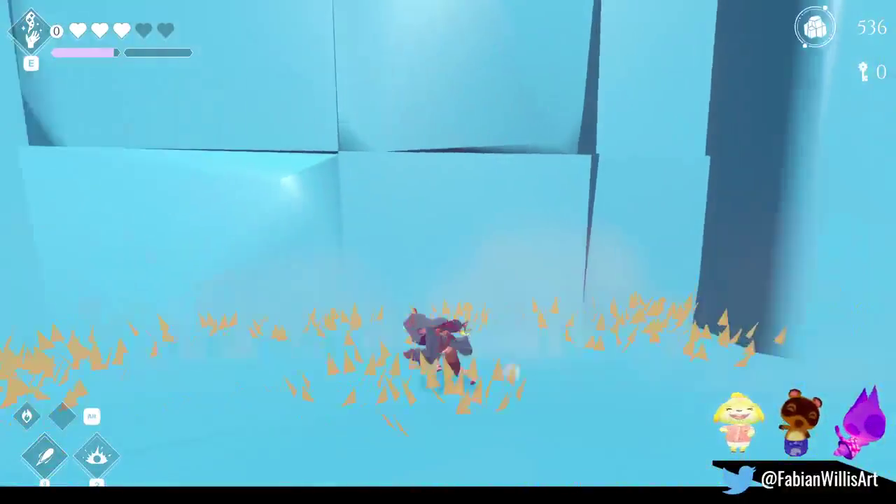
key(w)
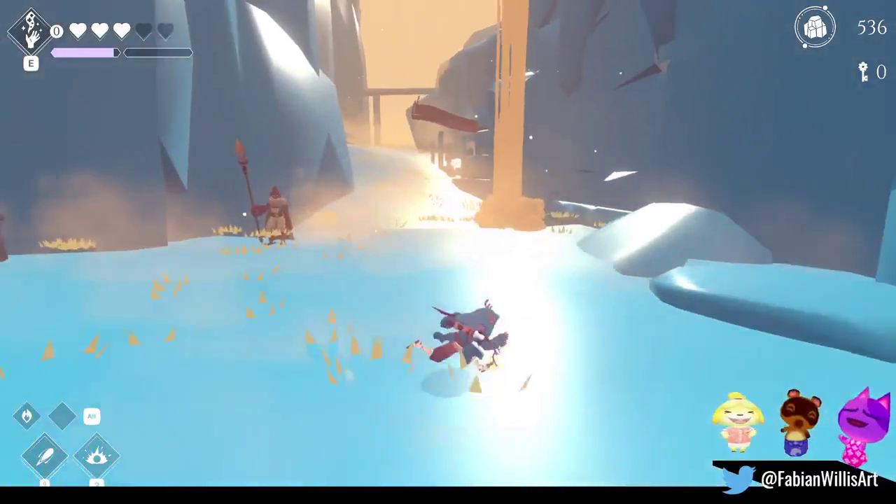
key(w)
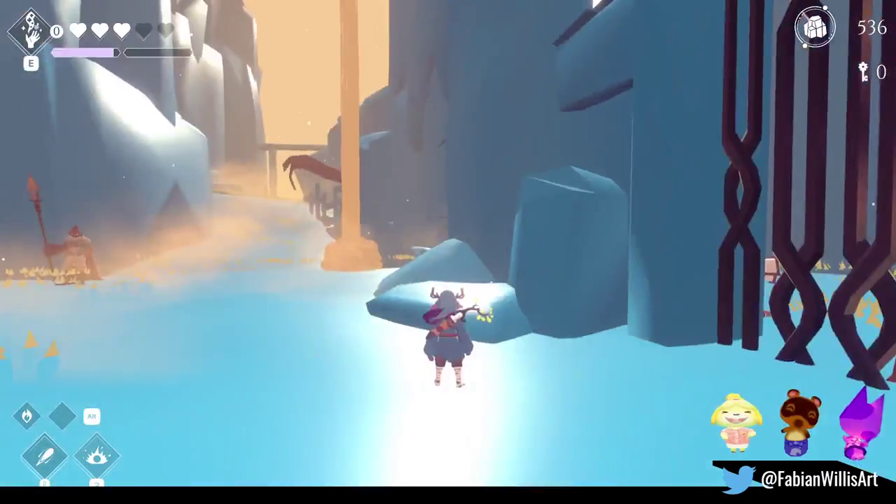
key(w)
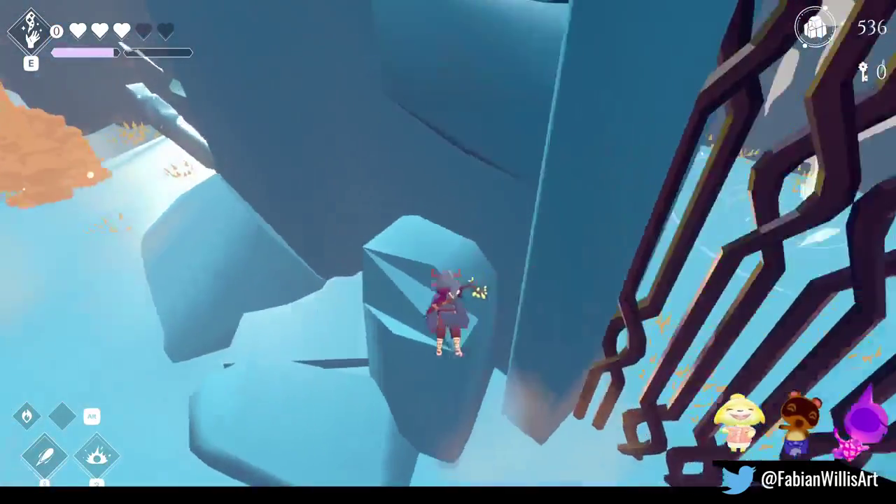
key(w)
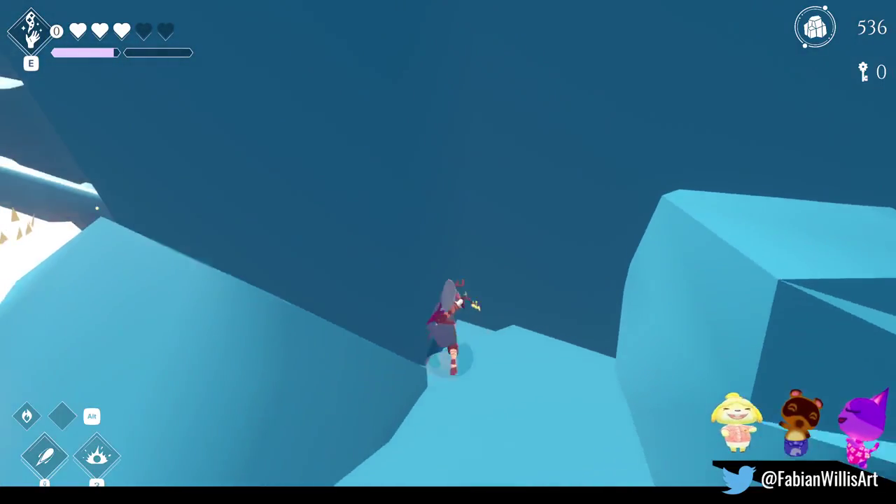
key(w)
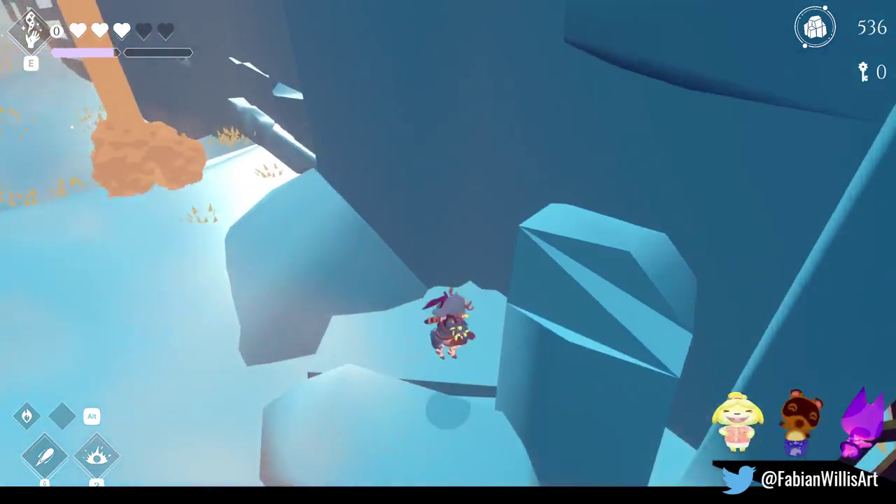
key(w)
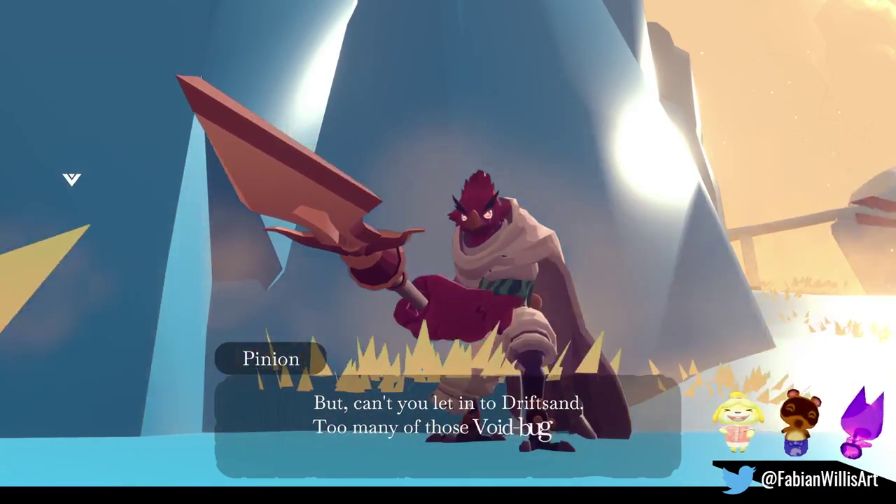
- Advance through guard Pinion's dialogue to its end
key(space)
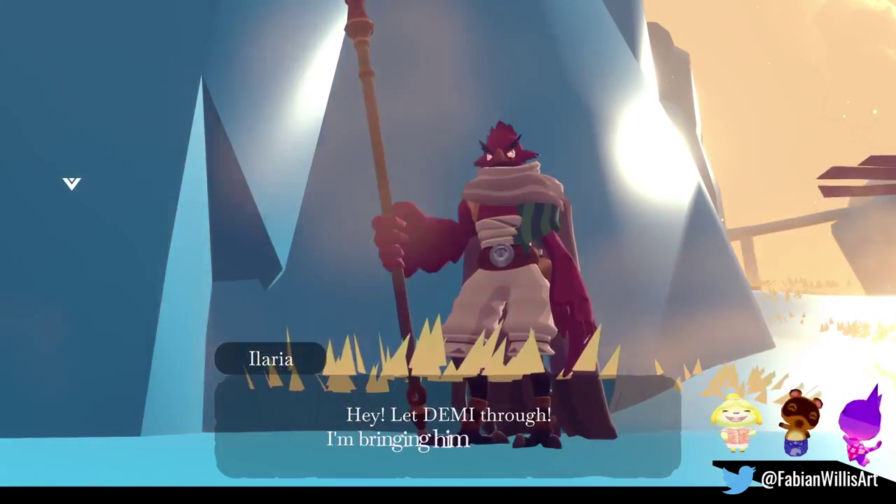
key(space)
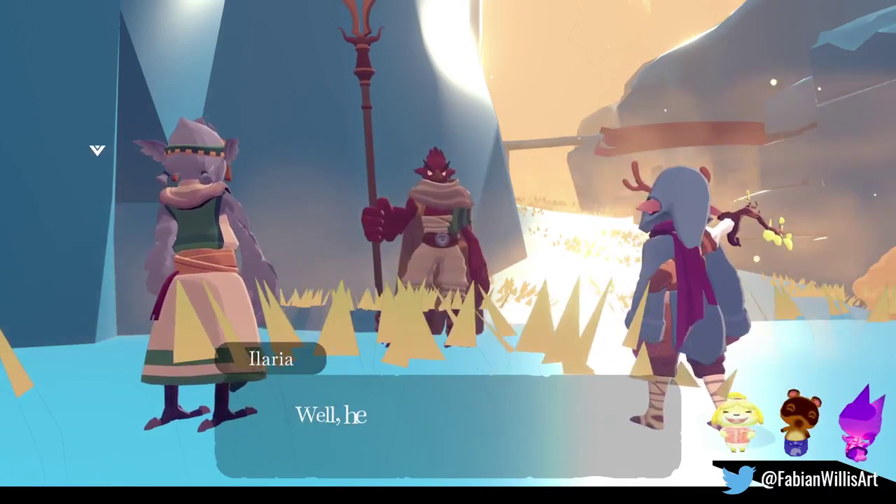
key(space)
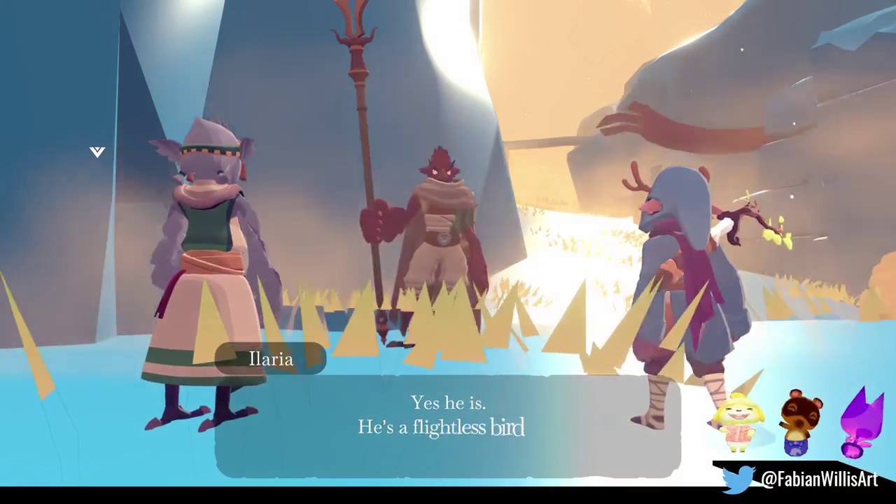
key(space)
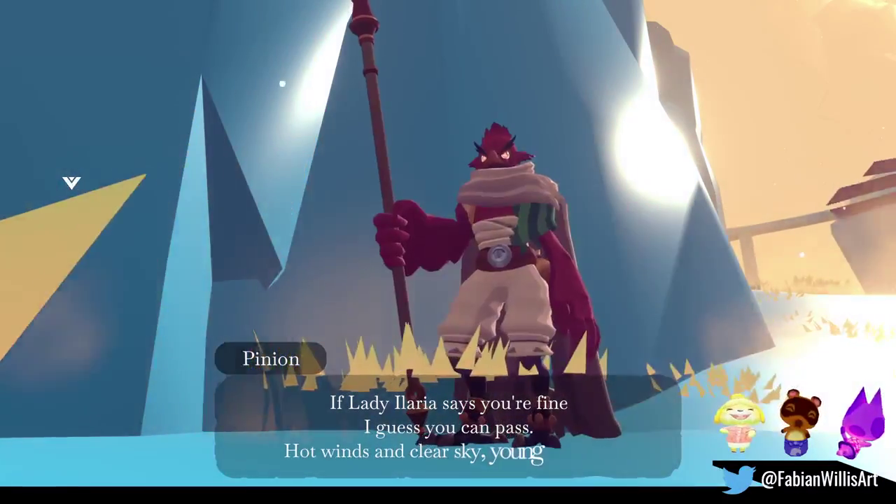
key(space)
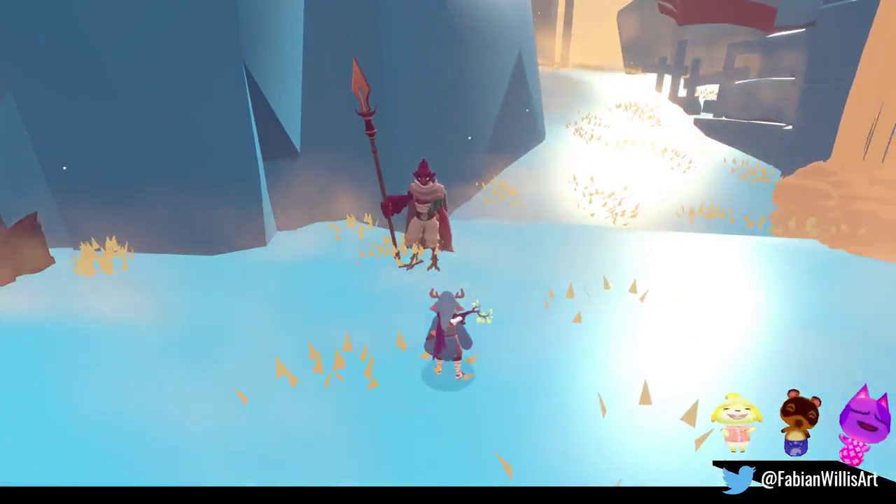
- Read the stone village sign, run on past the guard, then pause and leave fullscreen
key(w)
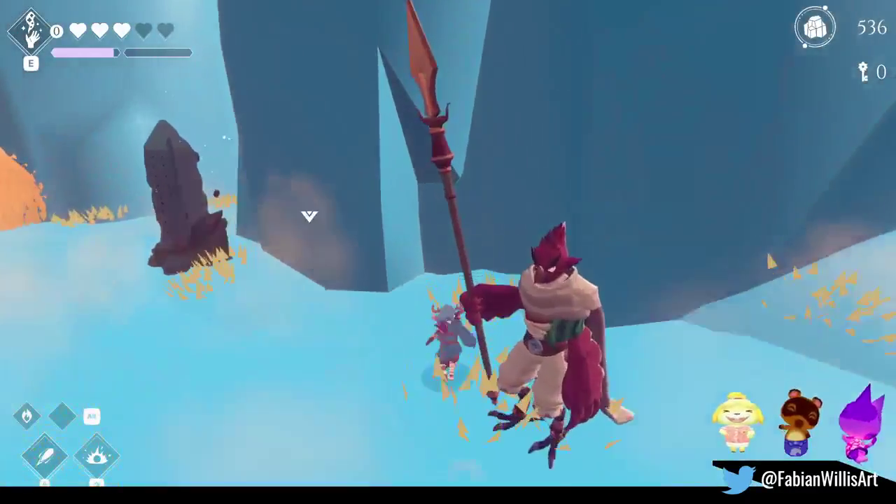
key(w)
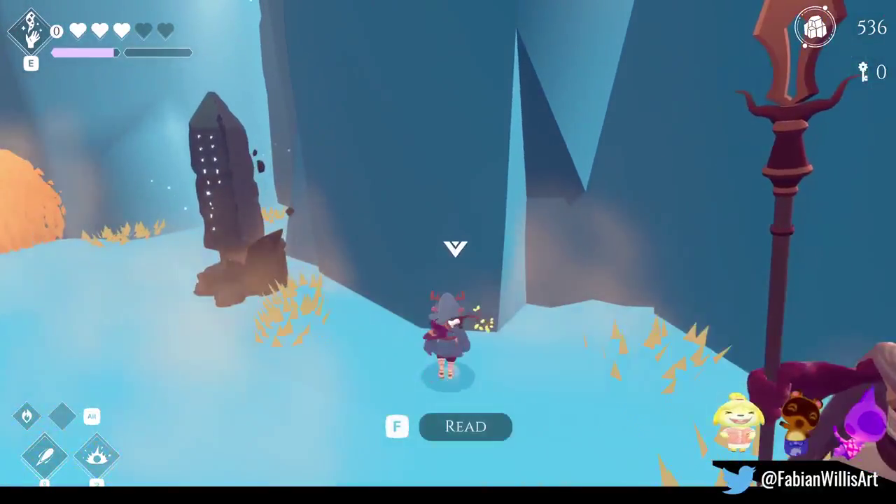
key(f)
key(w)
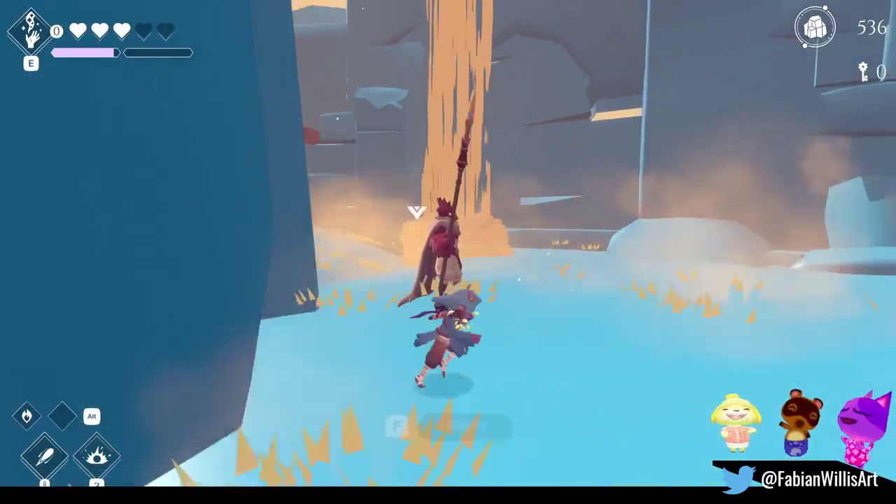
key(w)
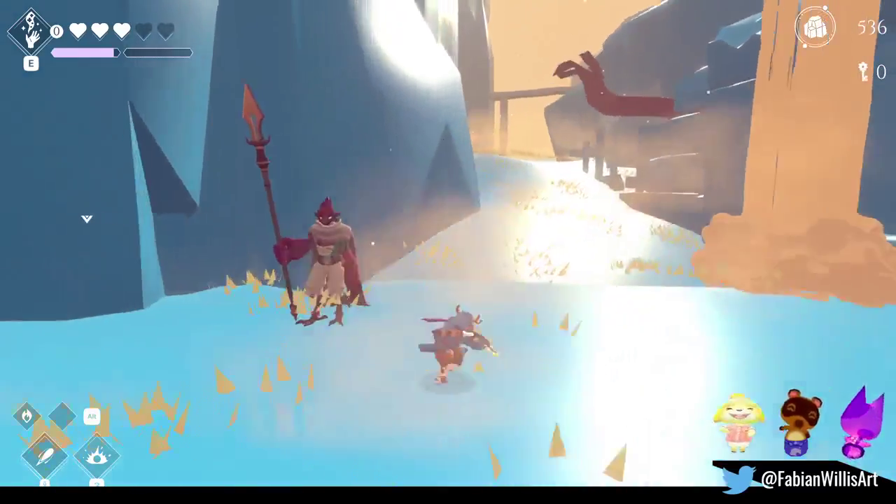
key(w)
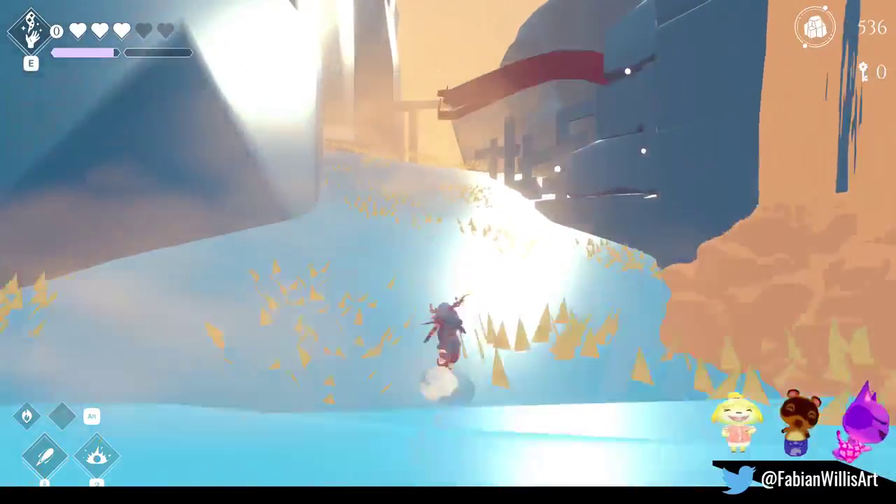
key(Escape)
key(F11)
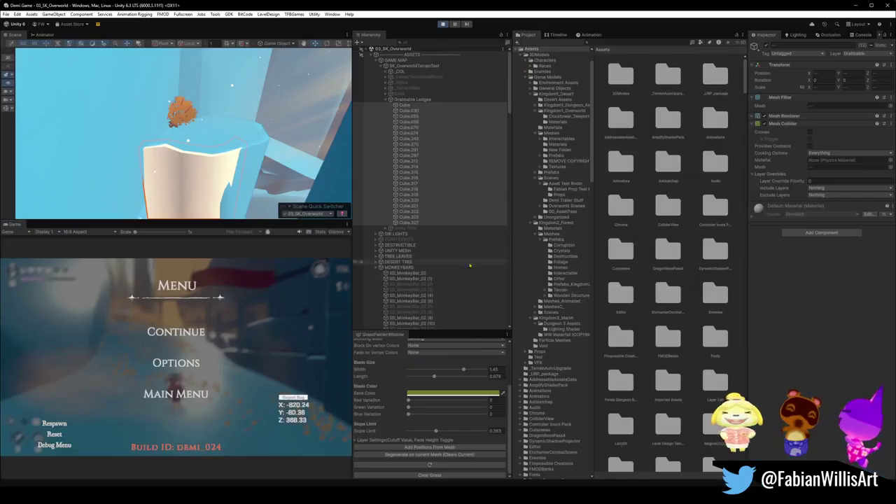
- Minimise Unity so the SK_OVERWORLD level file in Blender is in front
click(856, 5)
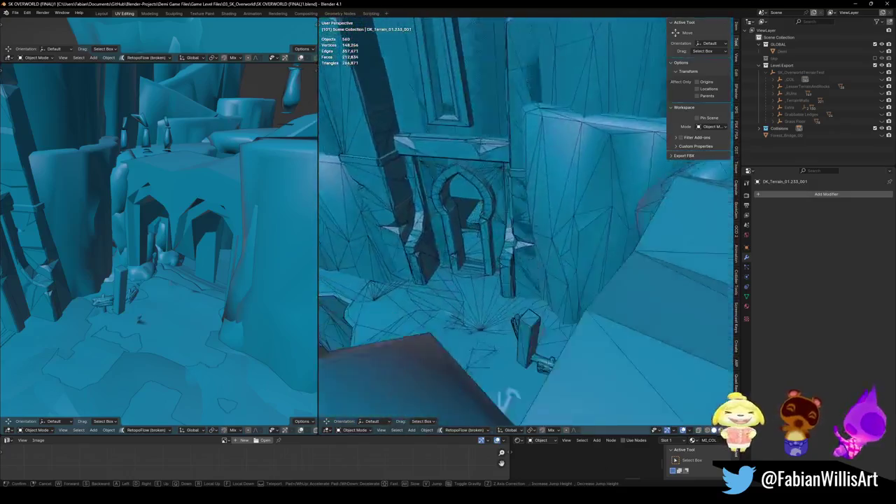
- Unhide all objects, then rotate and move the sign's collision copy sign.001_001 onto the sign
key(alt+h)
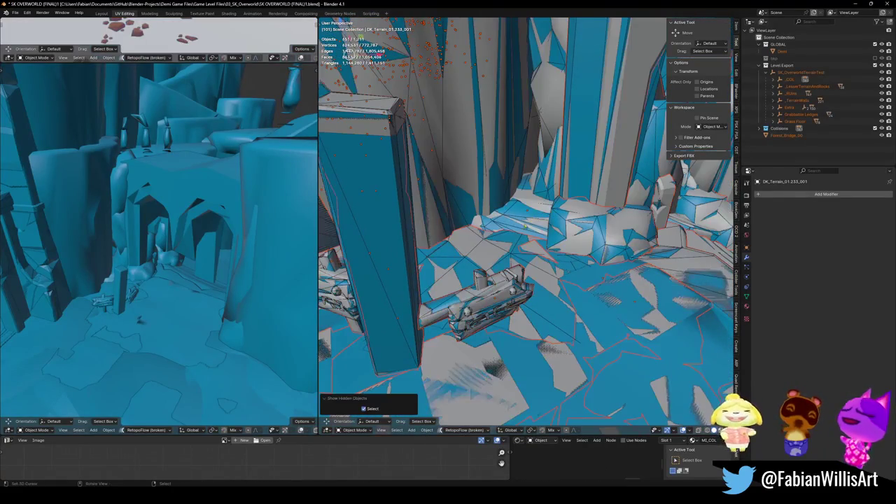
middle_drag(543, 246, 521, 270)
shift+click(545, 251)
key(shift+grave)
key(w)
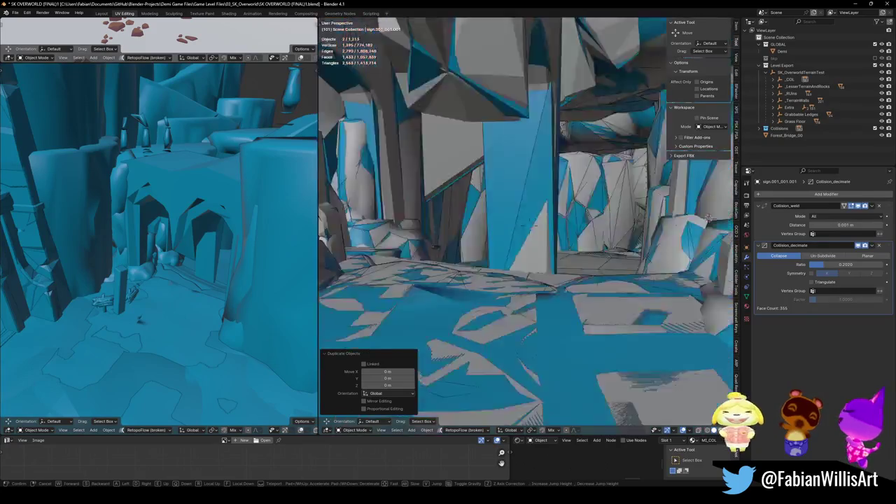
key(s)
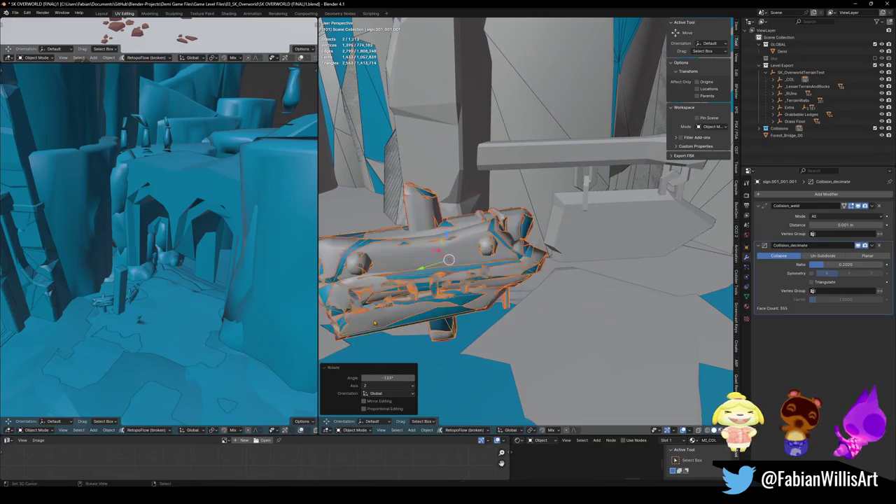
middle_drag(525, 210, 490, 224)
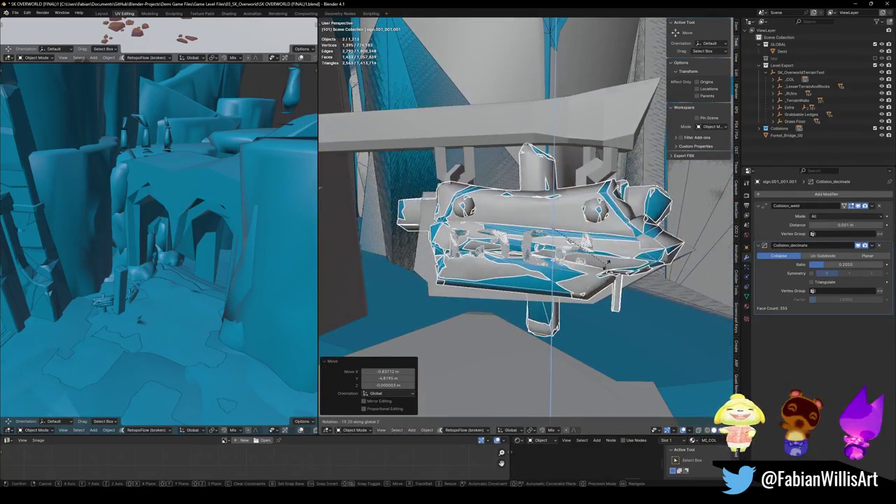
middle_drag(612, 271, 602, 279)
key(g)
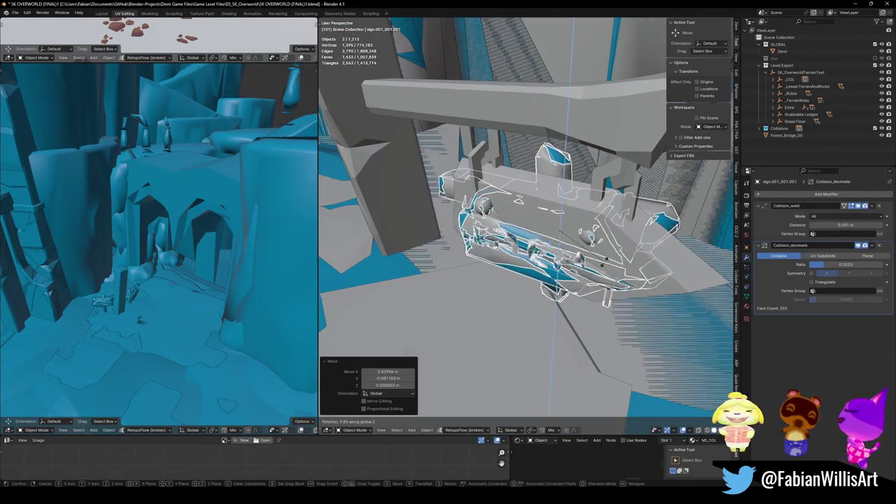
- Delete the stray extra object and save the level file
key(Delete)
mouse_move(625, 256)
middle_down()
mouse_move(530, 287)
mouse_move(566, 283)
middle_up()
mouse_move(417, 294)
middle_down()
mouse_move(456, 216)
mouse_move(494, 253)
mouse_move(532, 252)
middle_up()
key(ctrl+s)
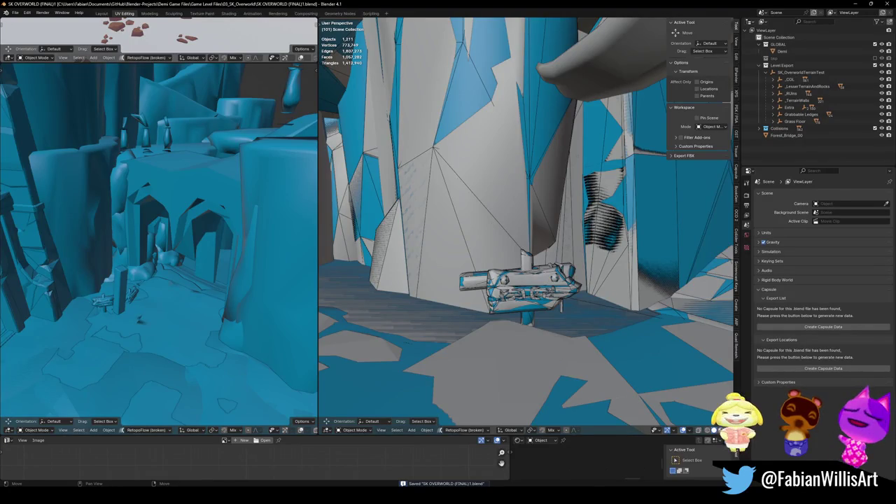
click(552, 458)
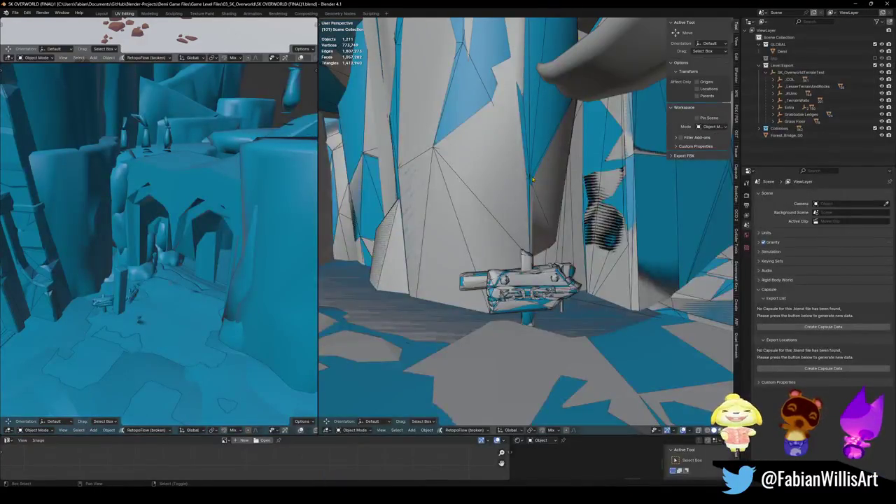
- Fly through the Blender scene toward the bridge walkway
key(shift+grave)
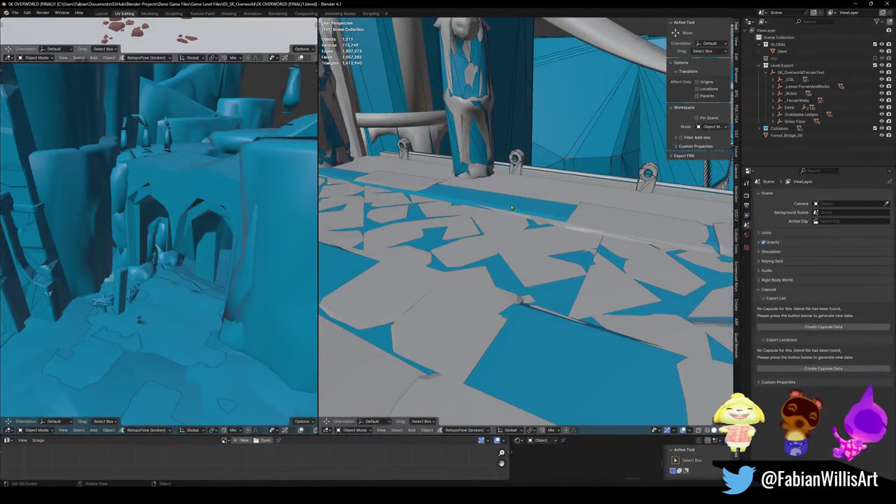
- Duplicate Ramp.001 as the bridgecol collision mesh along the walkway up to the pillared archway
drag(511, 207, 424, 257)
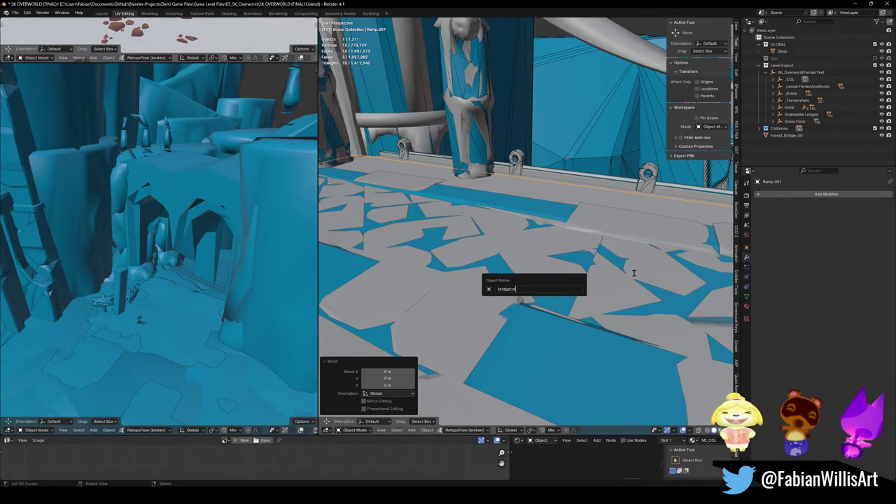
middle_drag(634, 277, 606, 266)
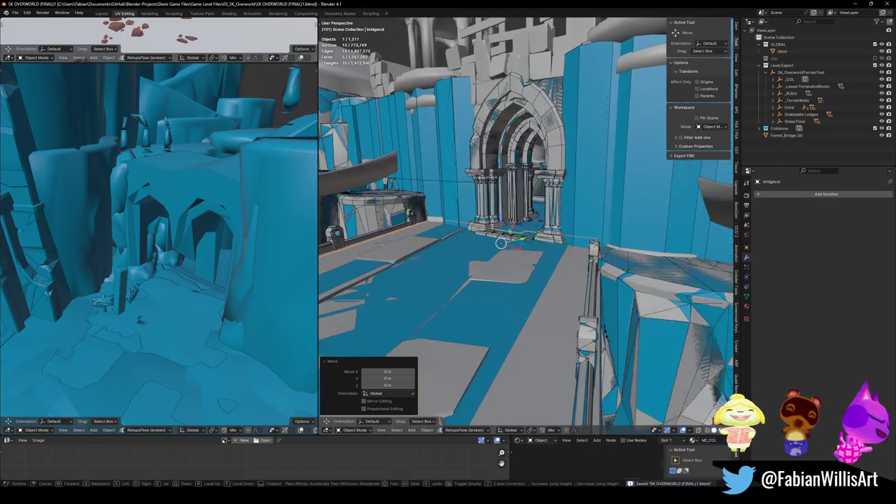
key(w)
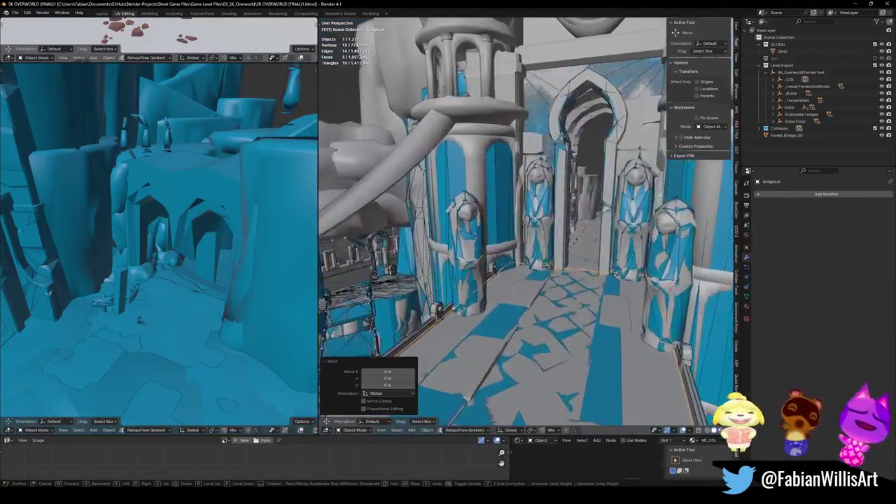
click(538, 271)
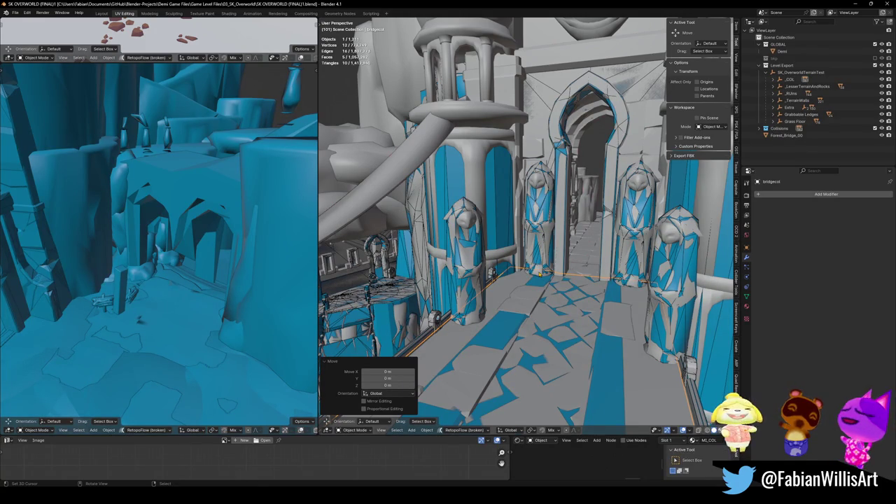
scroll(471, 282, up, 3)
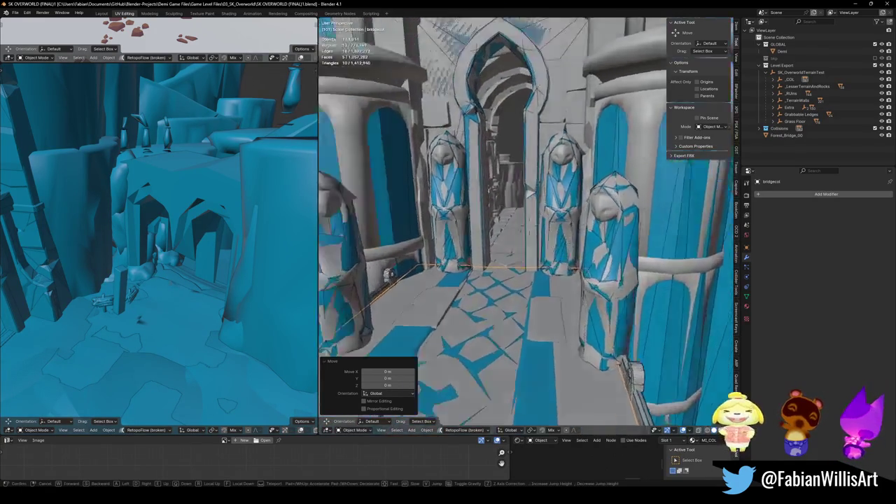
- Slide an edge of bridgecol so it fits the walkway between the pillars
scroll(472, 282, up, 3)
scroll(471, 282, up, 3)
scroll(471, 282, up, 2)
mouse_move(518, 250)
middle_down()
mouse_move(529, 224)
mouse_move(531, 293)
middle_up()
key(Tab)
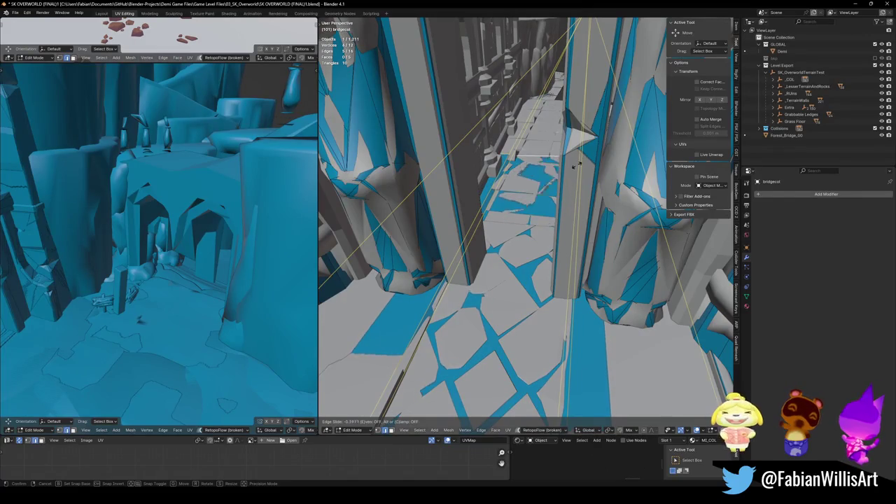
key(Tab)
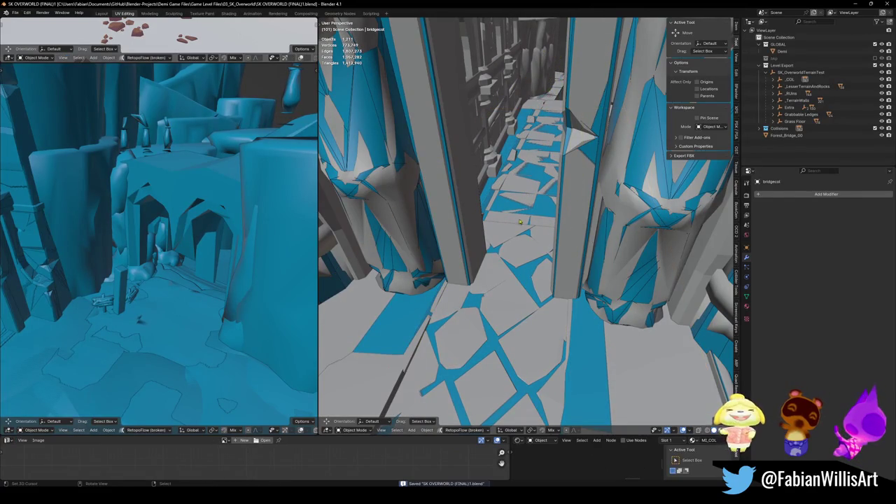
middle_drag(522, 205, 539, 259)
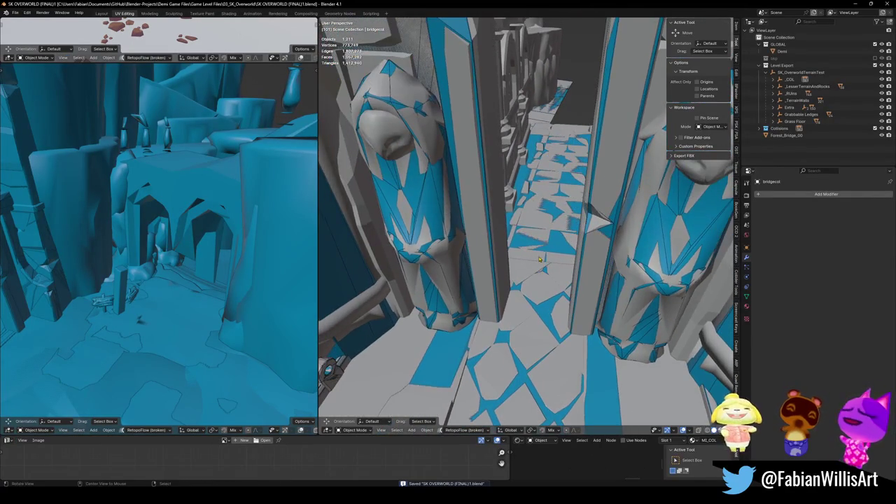